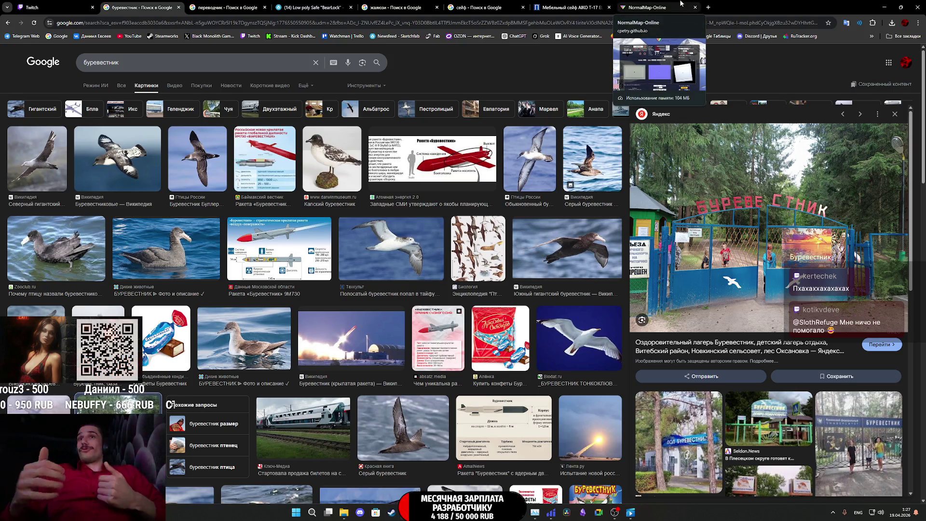
# - Switch Chrome from the image search results to the Twitch stream manager dashboard tab
pyautogui.click(76, 3)
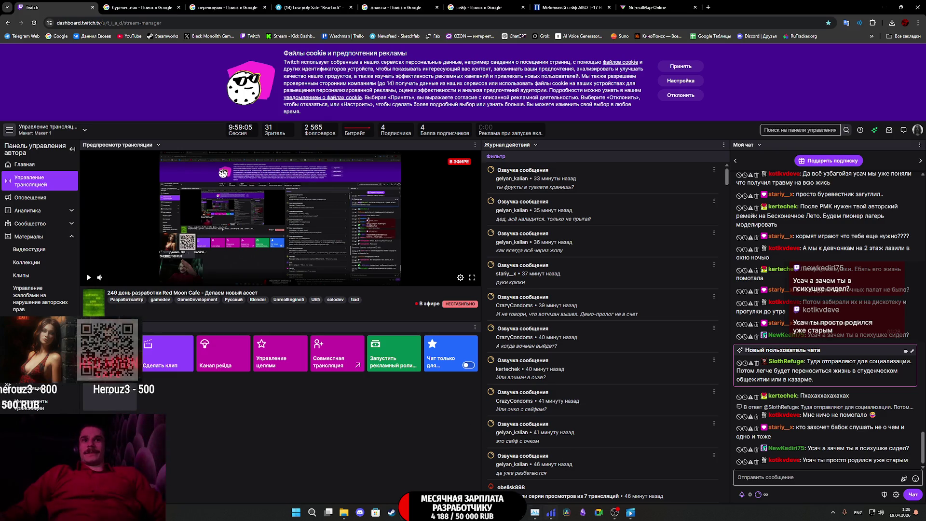
pyautogui.moveTo(488, 512)
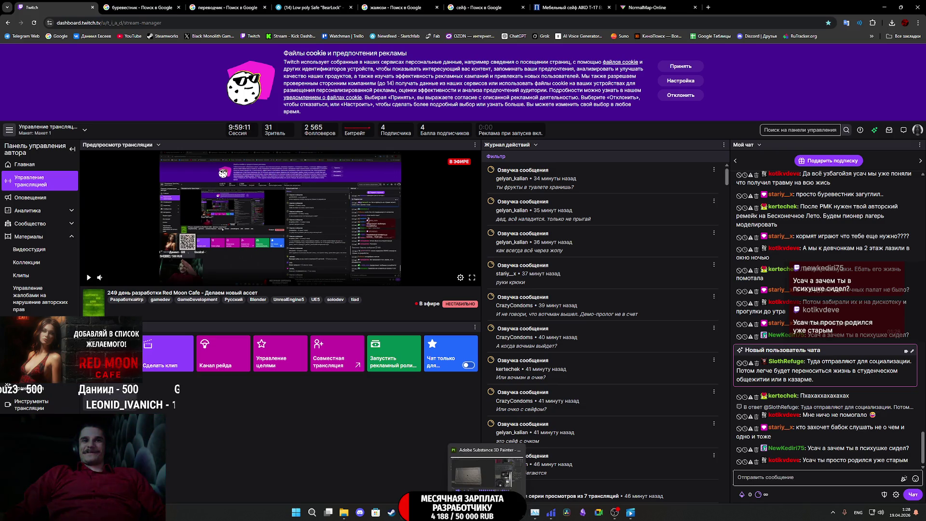
pyautogui.click(488, 513)
pyautogui.scroll(-3, 273, 267)
pyautogui.moveTo(273, 268)
pyautogui.keyDown('alt'); pyautogui.mouseDown()
pyautogui.moveTo(227, 265)
pyautogui.moveTo(226, 297)
pyautogui.mouseUp(); pyautogui.keyUp('alt')
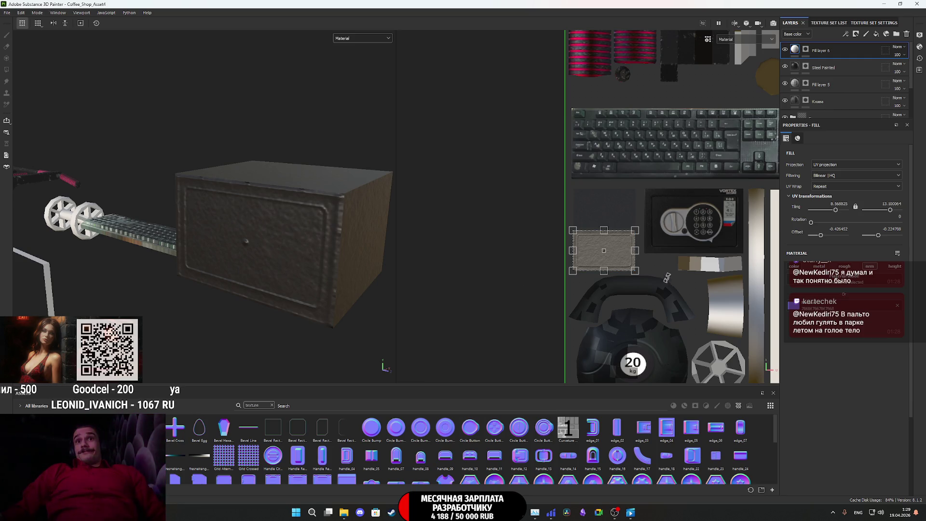
pyautogui.scroll(-2, 427, 268)
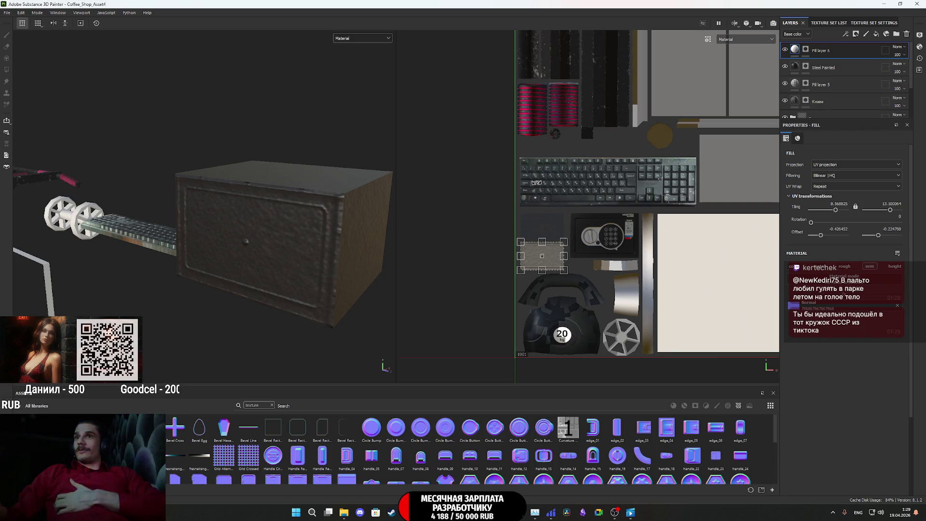
pyautogui.scroll(2, 279, 242)
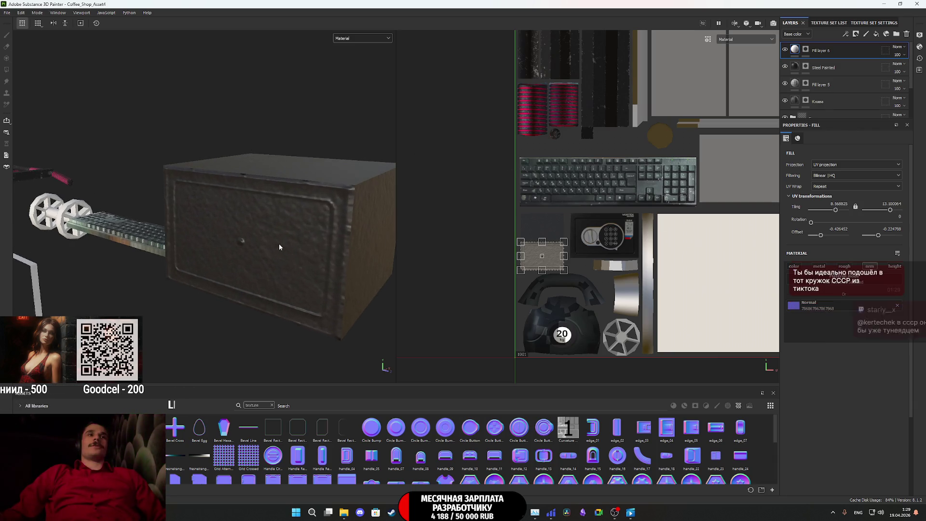
pyautogui.keyDown('alt'); pyautogui.moveTo(278, 249); pyautogui.dragTo(299, 239); pyautogui.keyUp('alt')
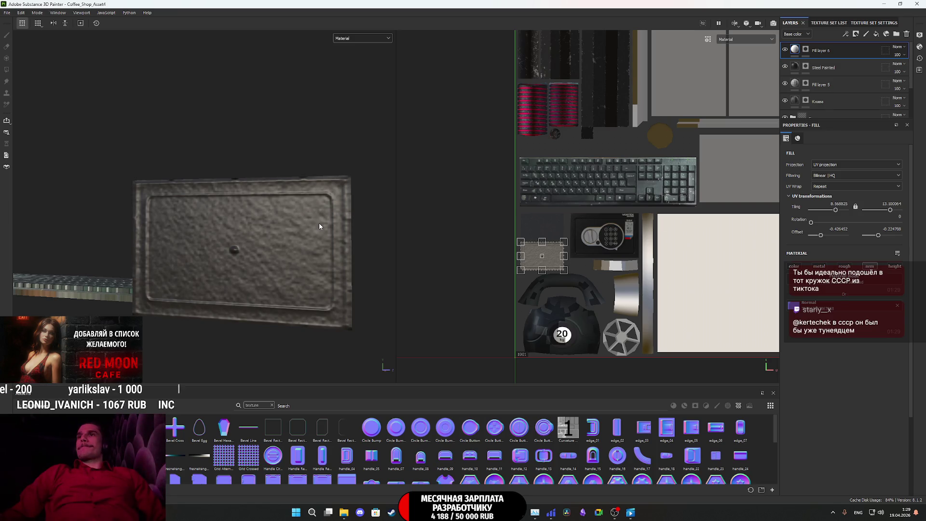
pyautogui.scroll(-3, 320, 226)
pyautogui.moveTo(319, 225)
pyautogui.keyDown('alt'); pyautogui.mouseDown()
pyautogui.moveTo(215, 262)
pyautogui.moveTo(250, 263)
pyautogui.mouseUp(); pyautogui.keyUp('alt')
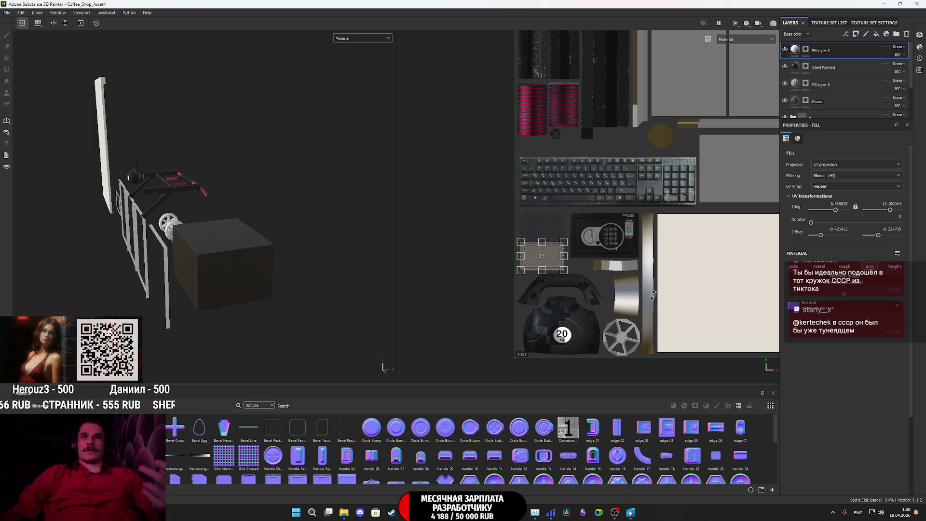
pyautogui.hotkey('alt', 'Tab')
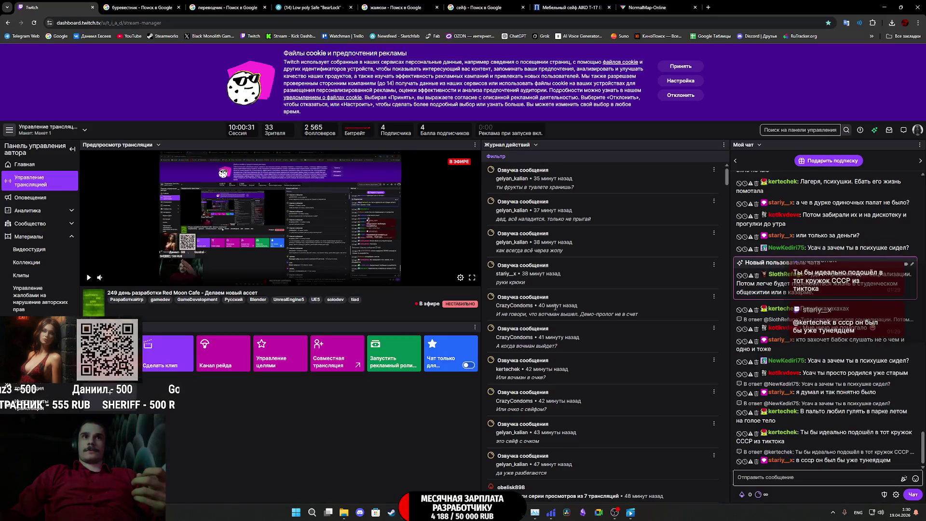
# - Look through the open NormalMap-Online, буревестник image search, translator and Sketchfab tabs
pyautogui.click(647, 7)
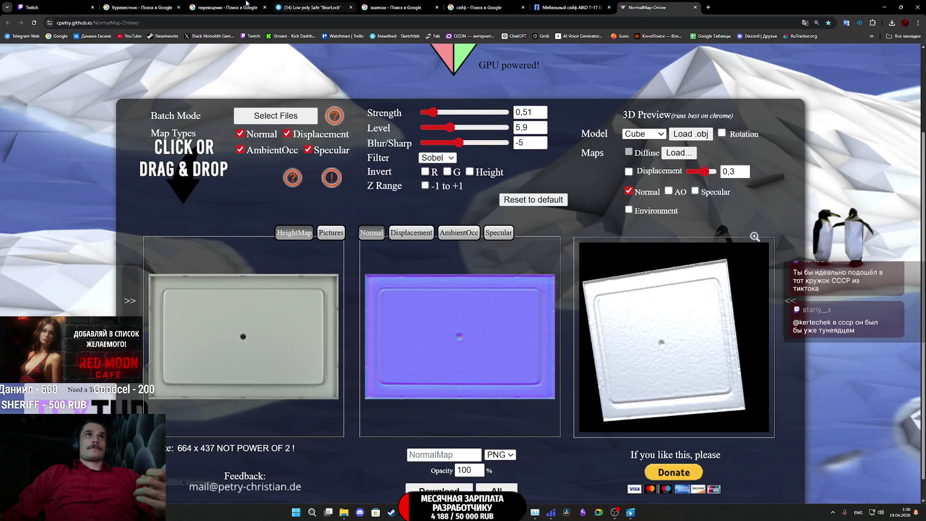
pyautogui.click(145, 7)
pyautogui.click(225, 6)
pyautogui.click(314, 8)
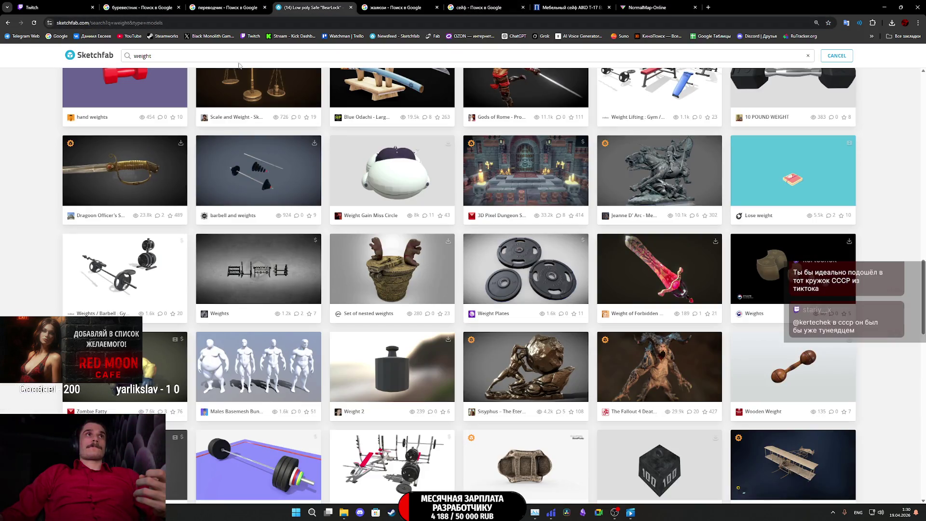
# - In Grok, ask in Russian 'как инвертировать normal map в substance painter' and send it
pyautogui.click(541, 36)
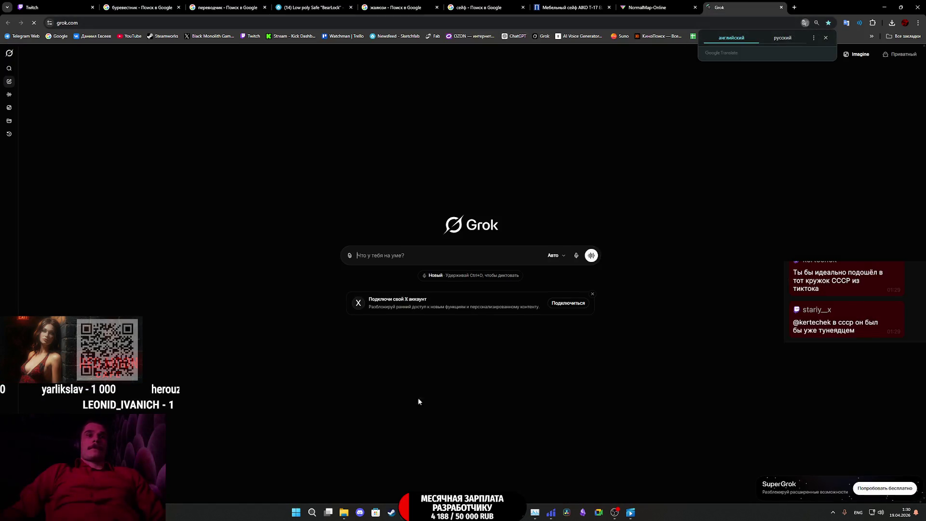
pyautogui.click(396, 260)
pyautogui.write('rfr')
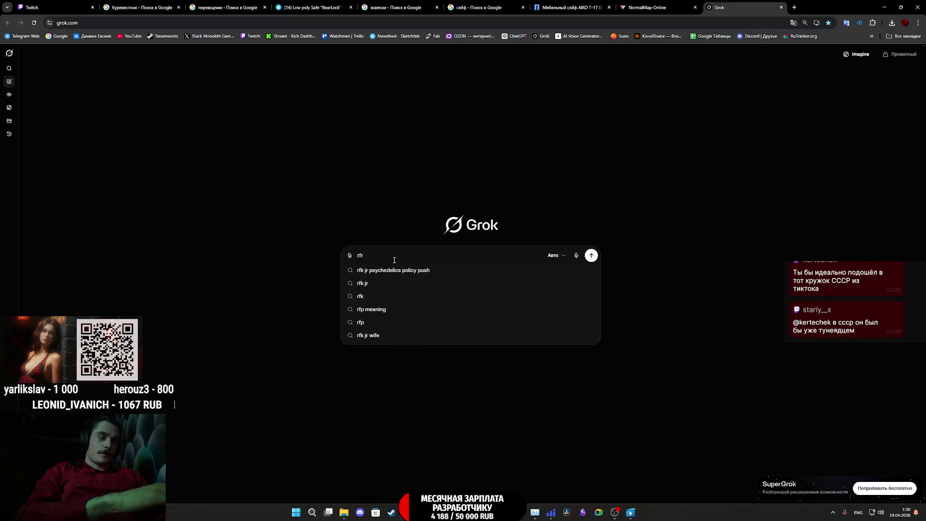
pyautogui.press('BackSpace')
pyautogui.press('BackSpace')
pyautogui.hotkey('alt', 'shift')
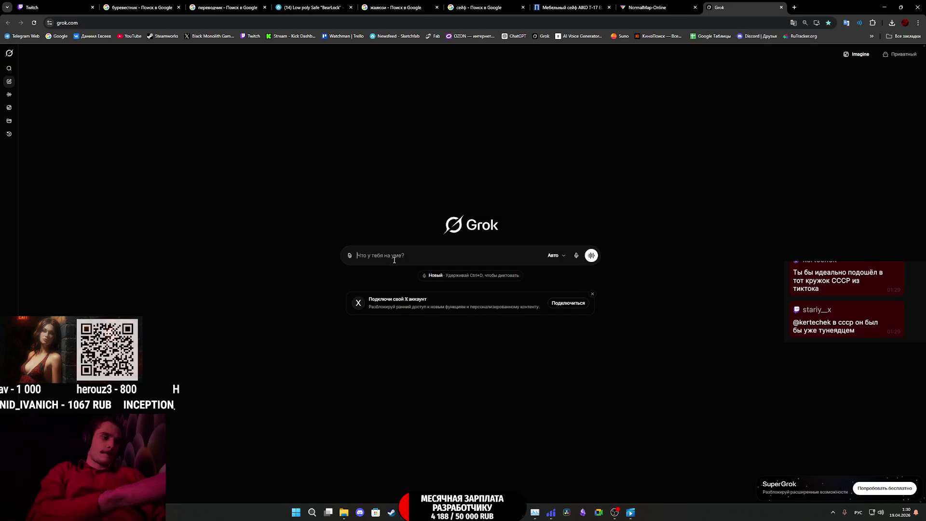
pyautogui.write('как инвертировать')
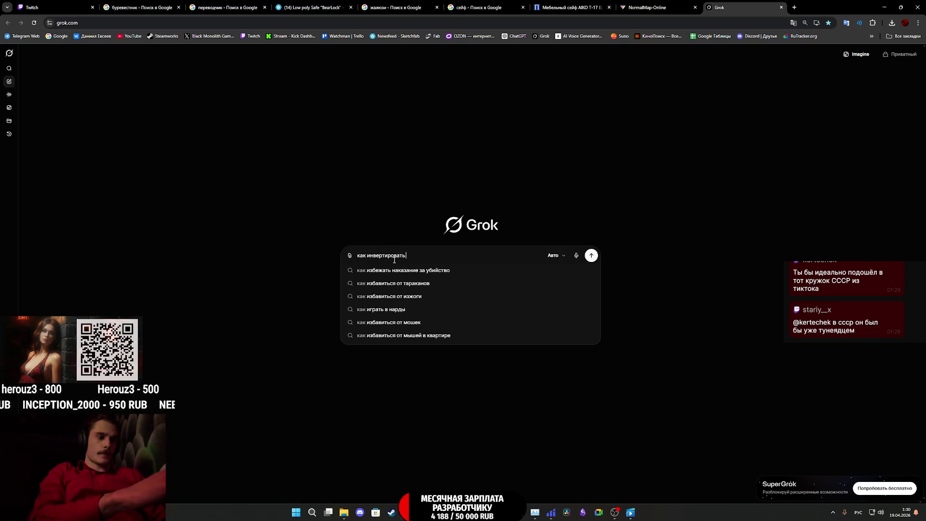
pyautogui.write(' normal ma')
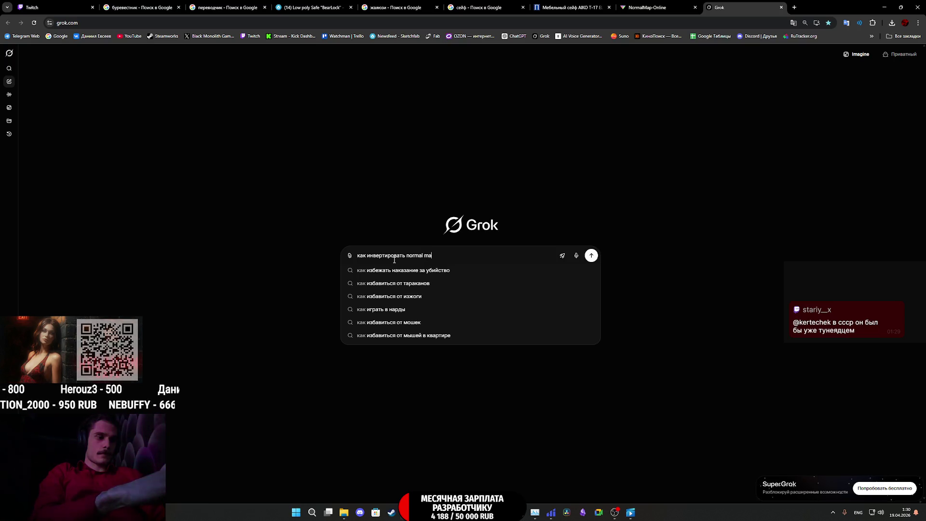
pyautogui.write('p в')
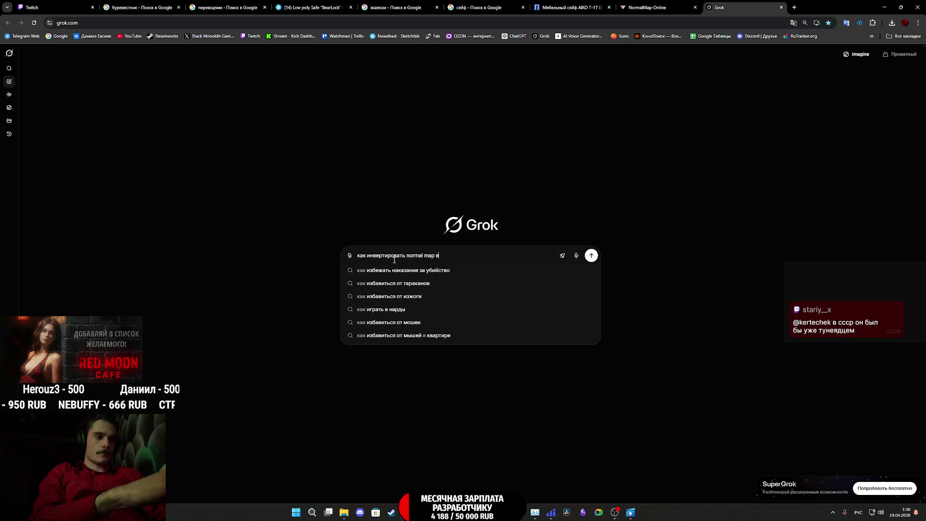
pyautogui.write(' subs')
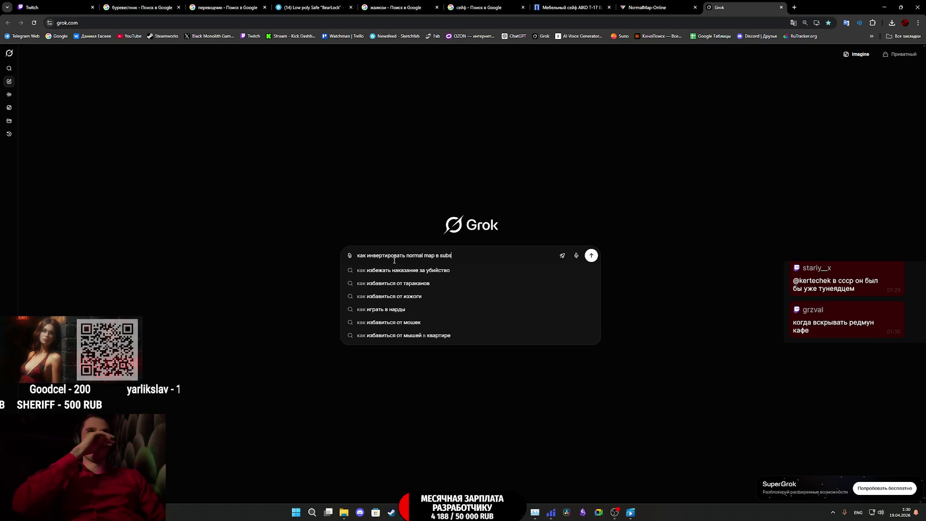
pyautogui.click(408, 274)
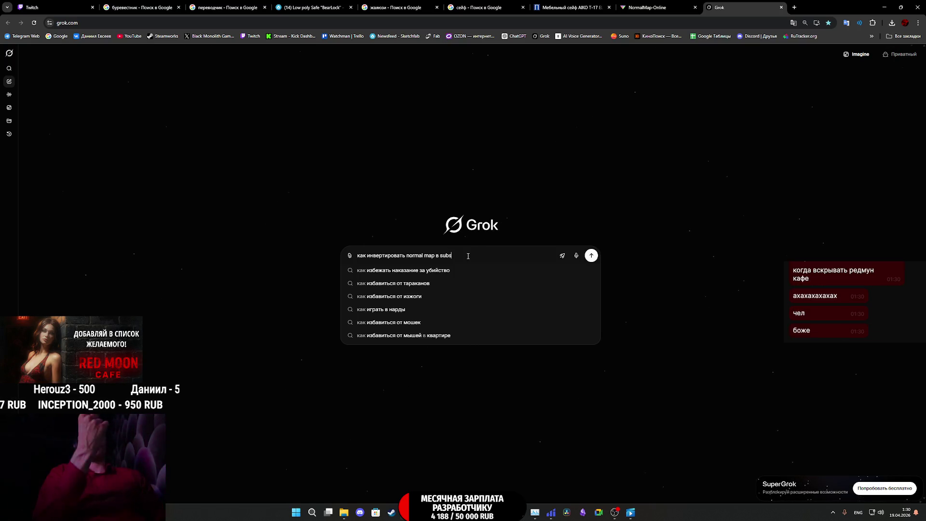
pyautogui.write('ta')
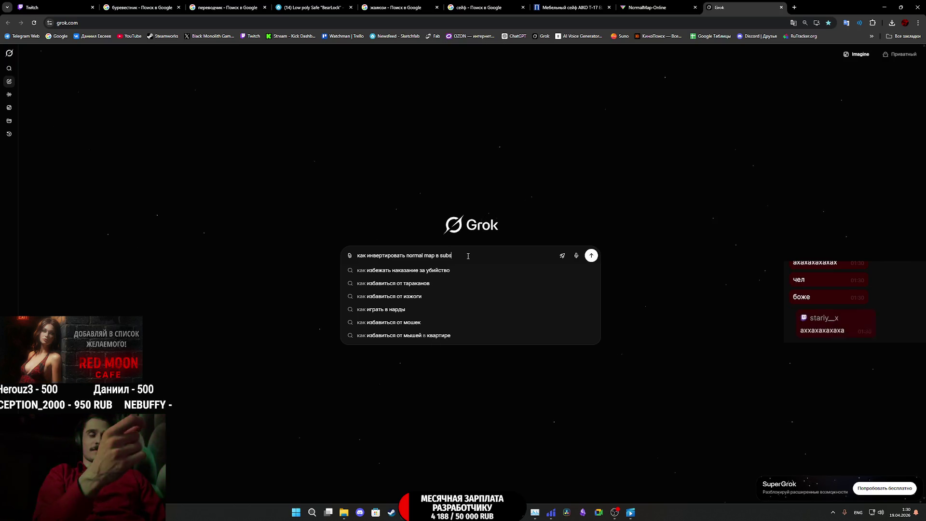
pyautogui.write('nce')
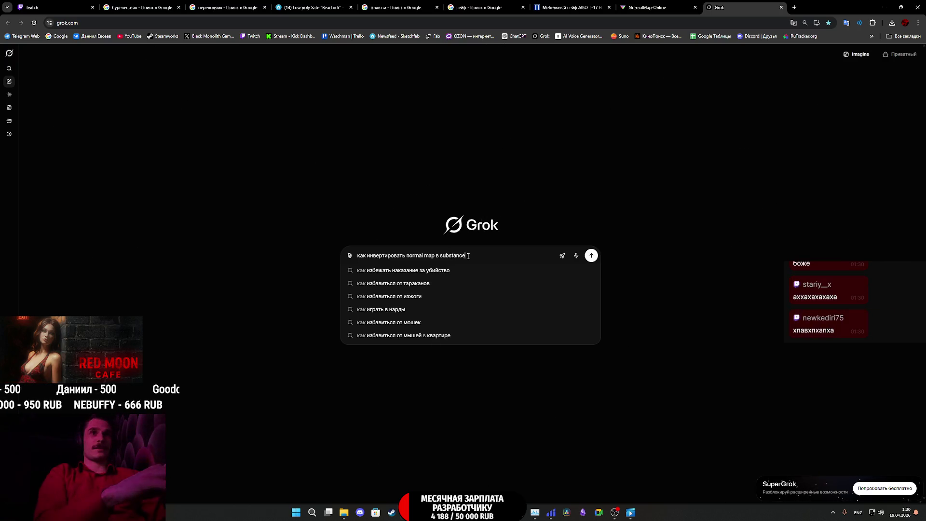
pyautogui.write(' painter')
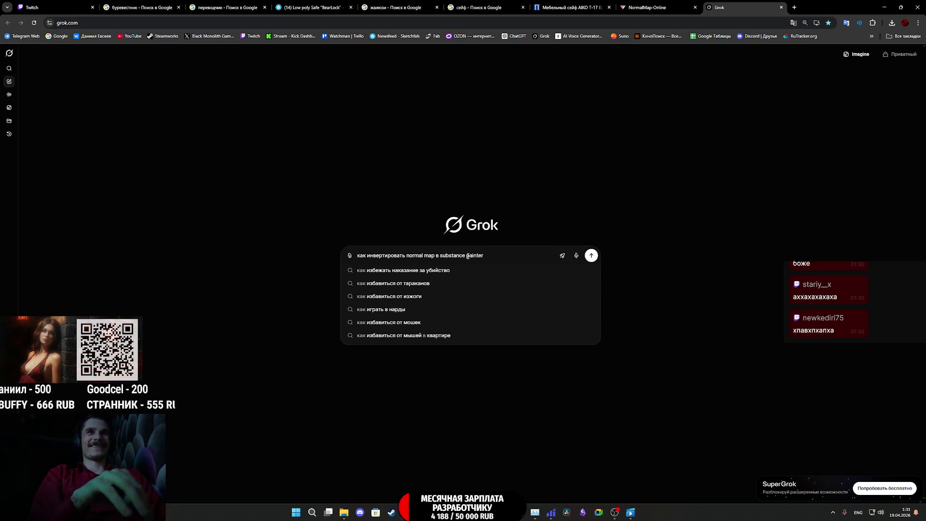
pyautogui.press('Return')
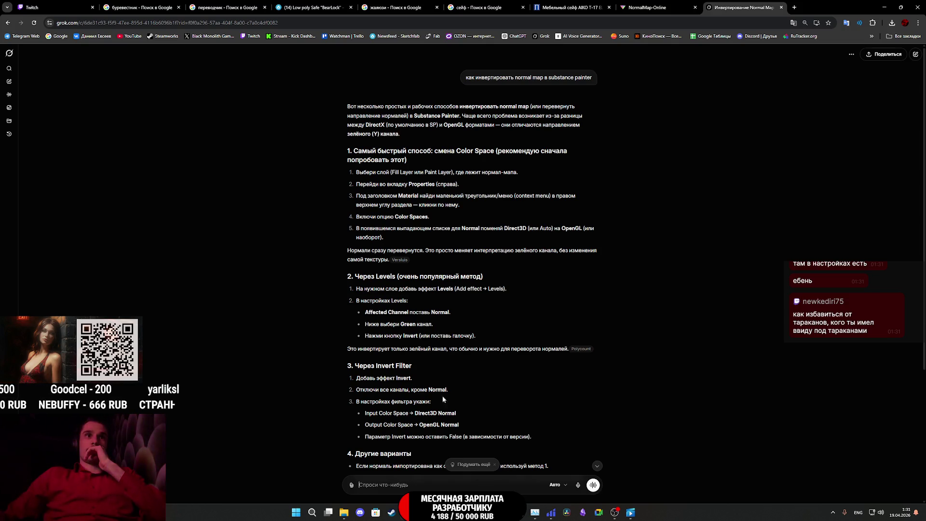
# - Glance at Painter, scroll through Grok's normal-map inversion answer, then return to Coffee_Shop_Asset4
pyautogui.moveTo(488, 512)
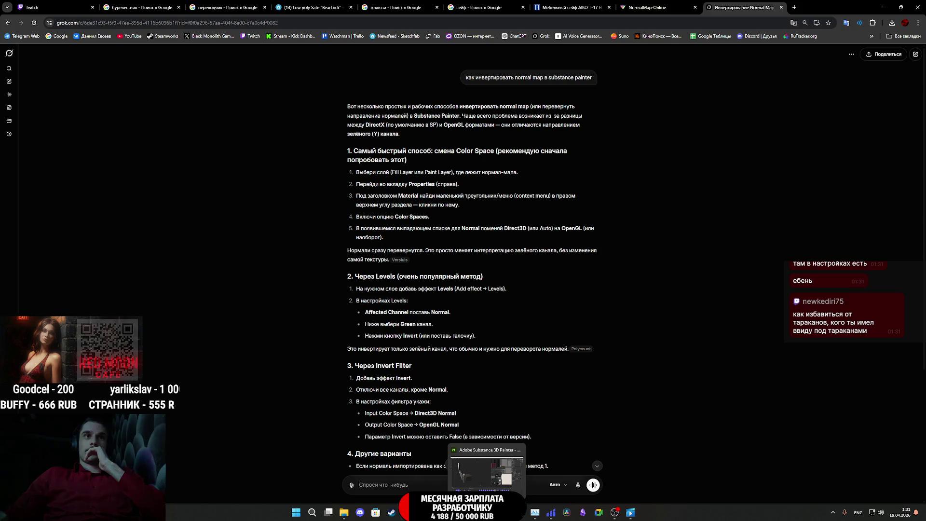
pyautogui.click(487, 512)
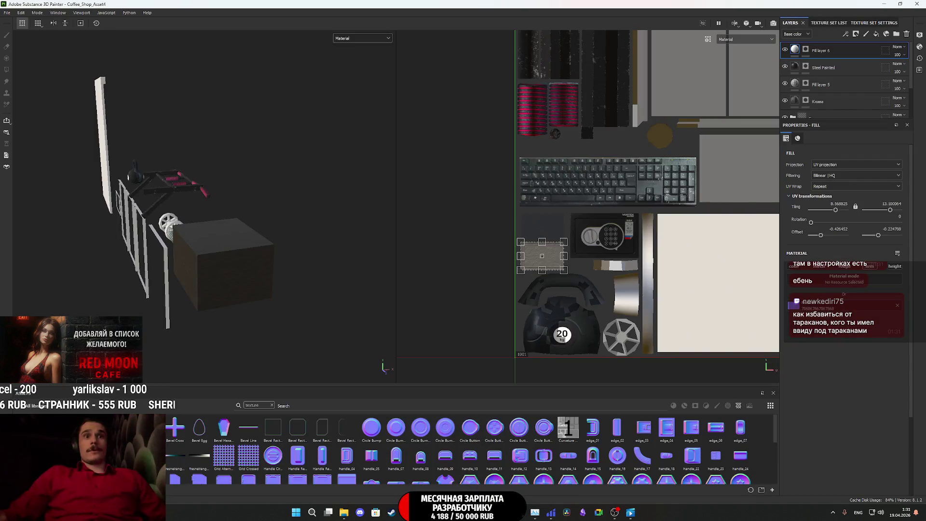
pyautogui.moveTo(408, 512)
pyautogui.click(405, 474)
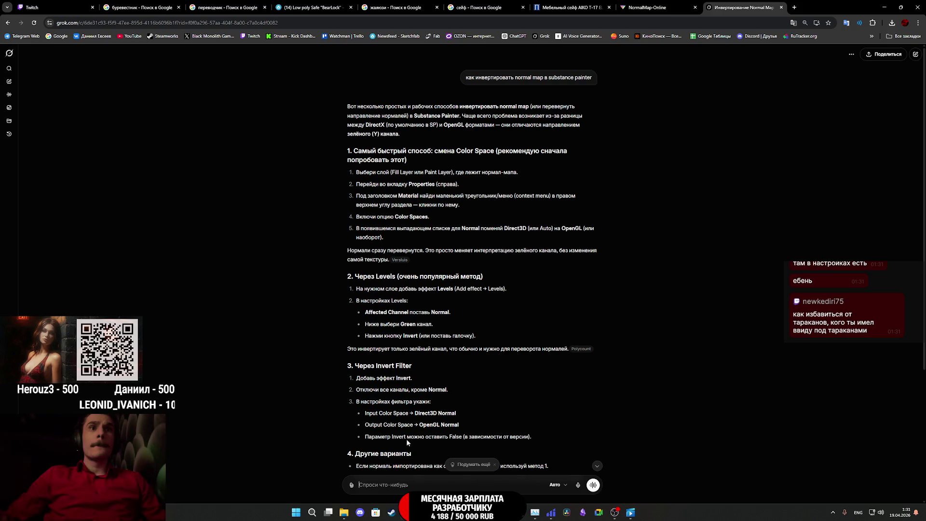
pyautogui.scroll(-2, 485, 439)
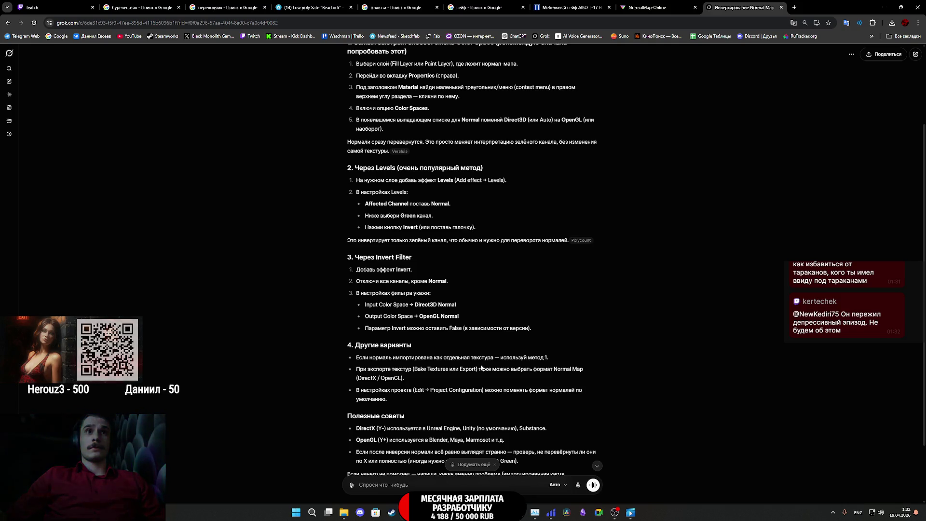
pyautogui.scroll(-1, 467, 366)
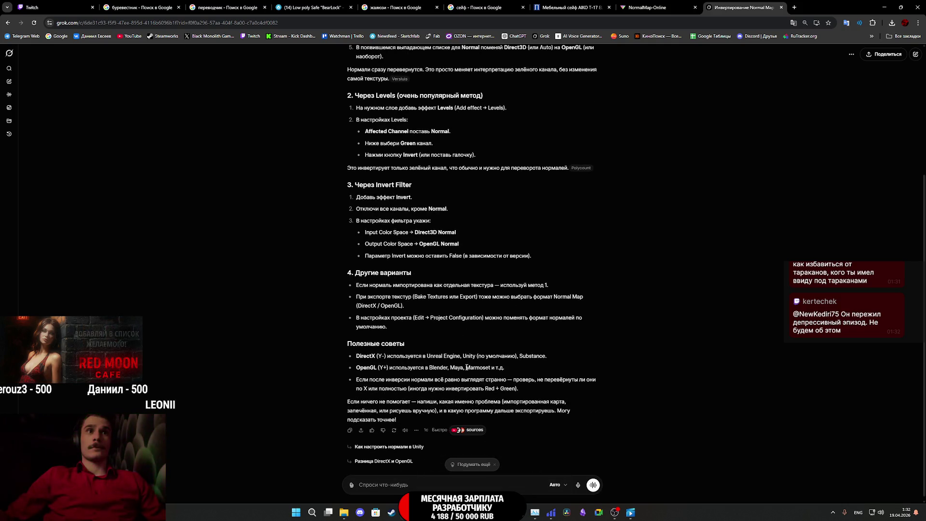
pyautogui.scroll(3, 459, 363)
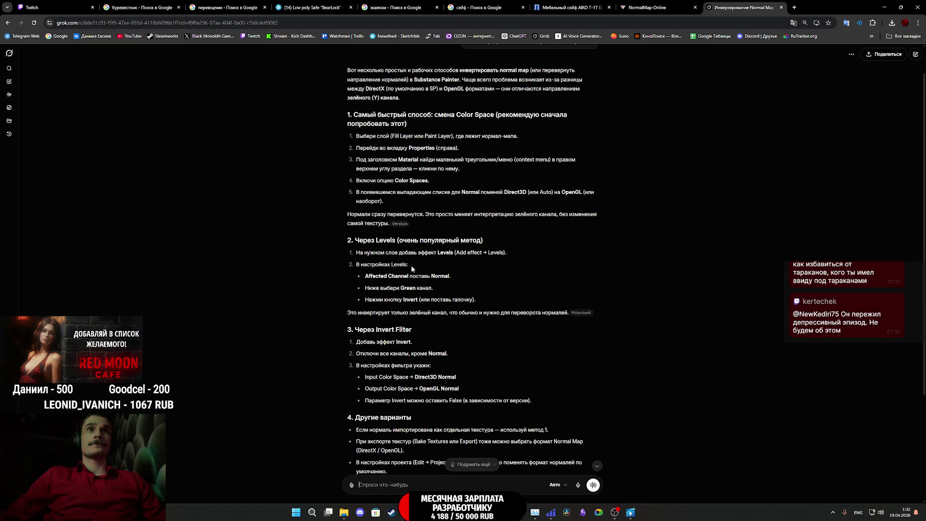
pyautogui.hotkey('alt', 'Tab')
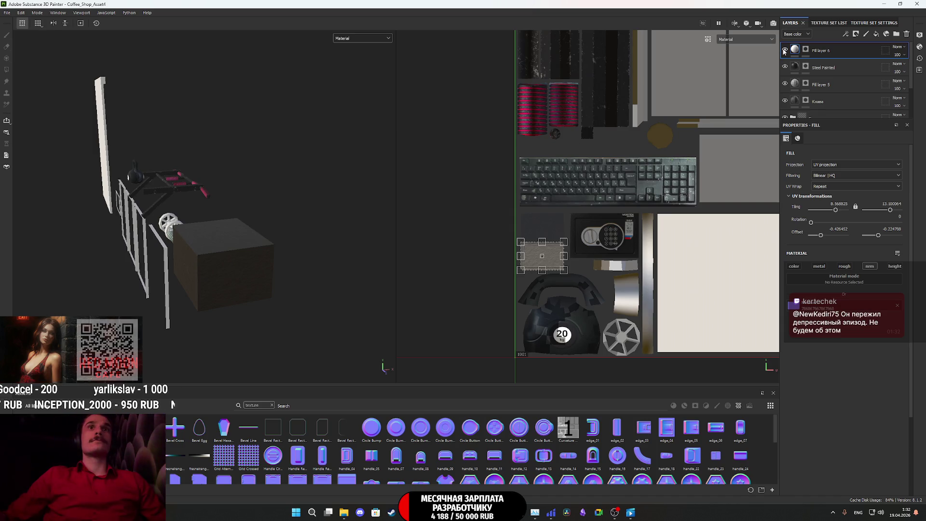
# - Add a Levels effect to Fill layer 6 on the Normal channel, inverted, clamped, midtones darkened
pyautogui.rightClick(798, 50)
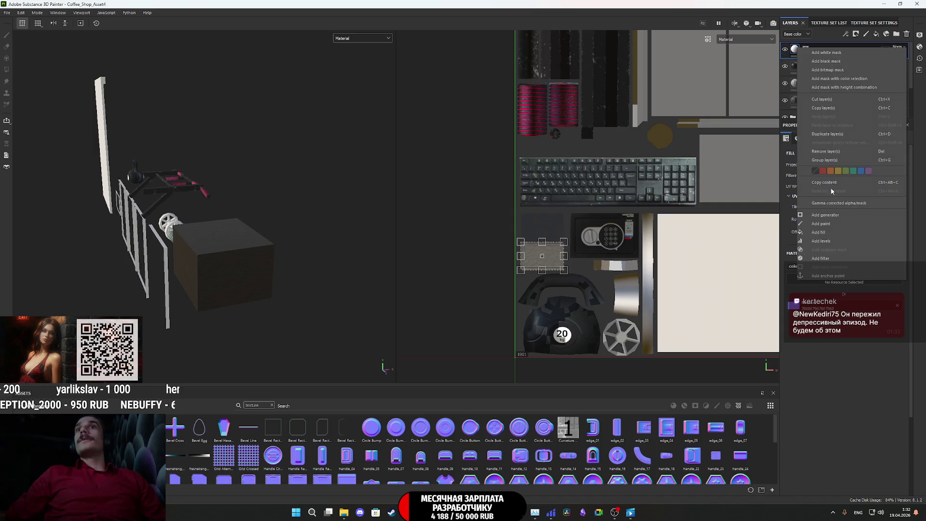
pyautogui.click(826, 241)
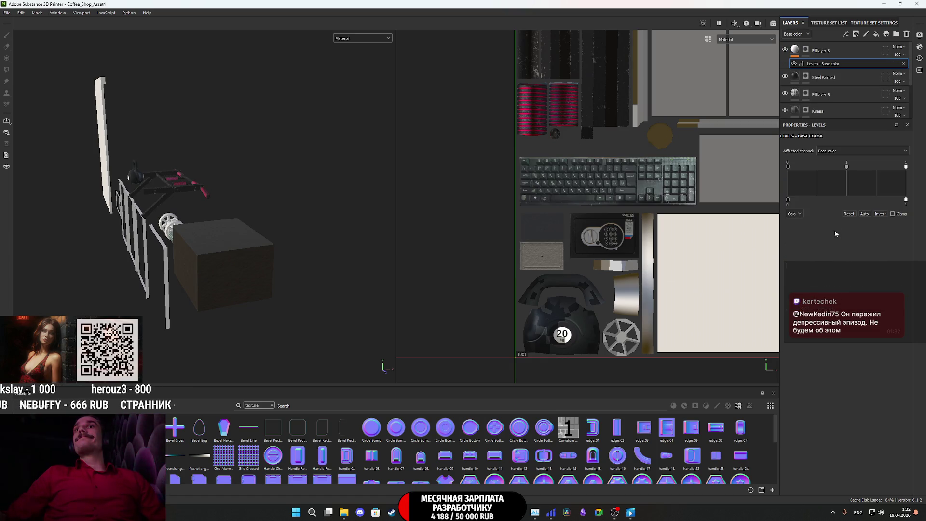
pyautogui.click(839, 151)
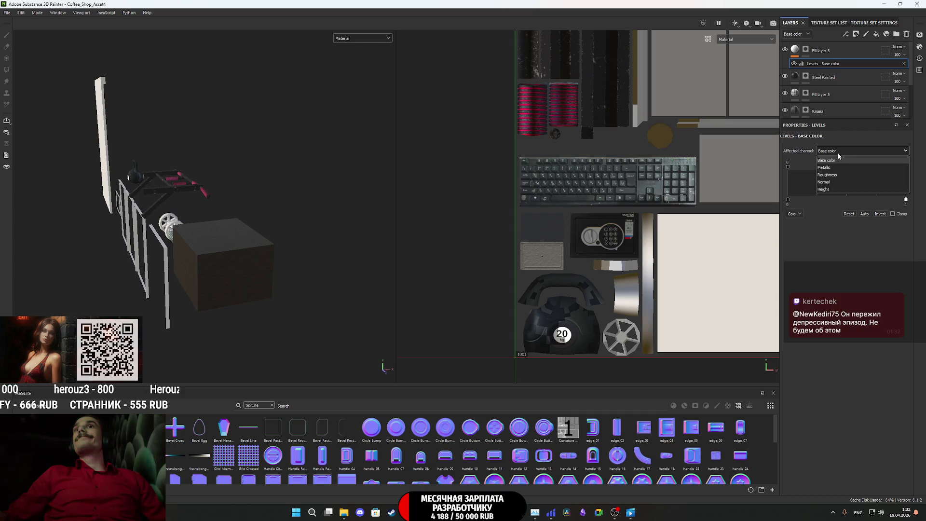
pyautogui.click(830, 182)
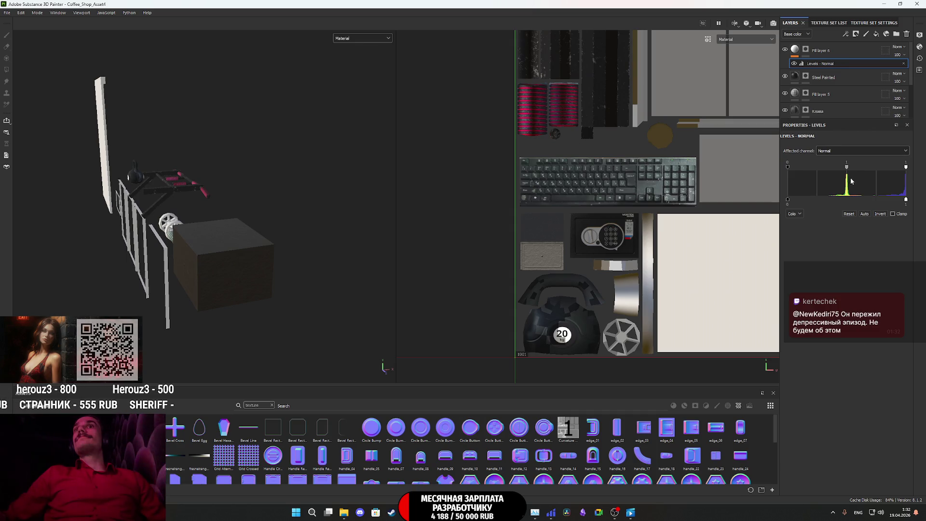
pyautogui.click(880, 214)
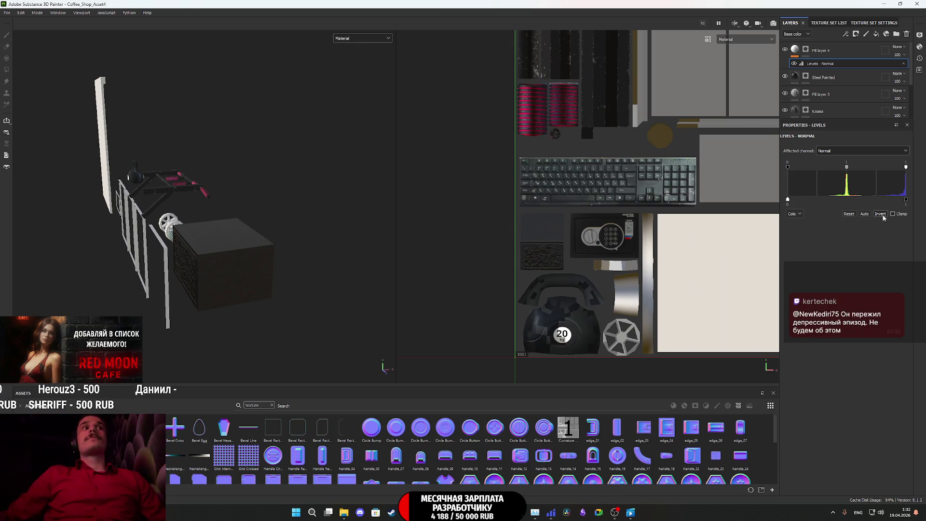
pyautogui.moveTo(276, 250)
pyautogui.keyDown('alt'); pyautogui.mouseDown()
pyautogui.moveTo(201, 258)
pyautogui.moveTo(308, 218)
pyautogui.mouseUp(); pyautogui.keyUp('alt')
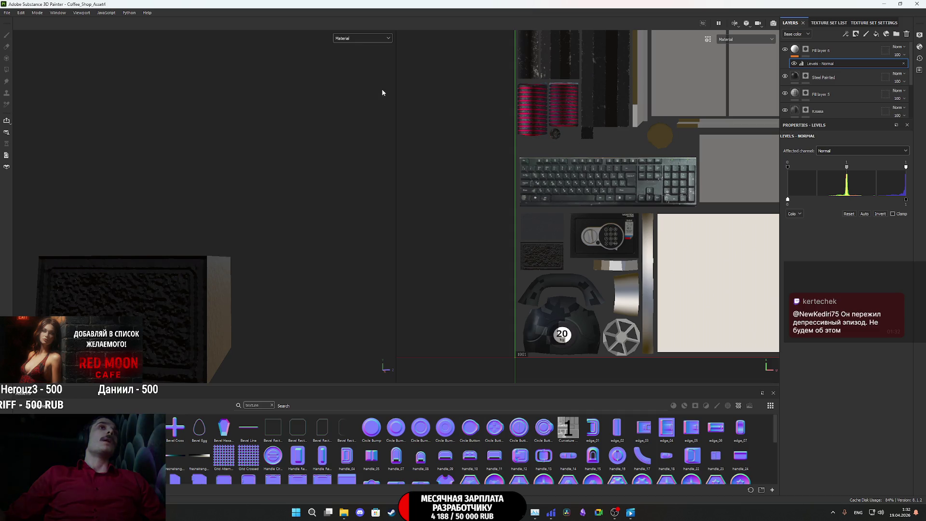
pyautogui.click(893, 214)
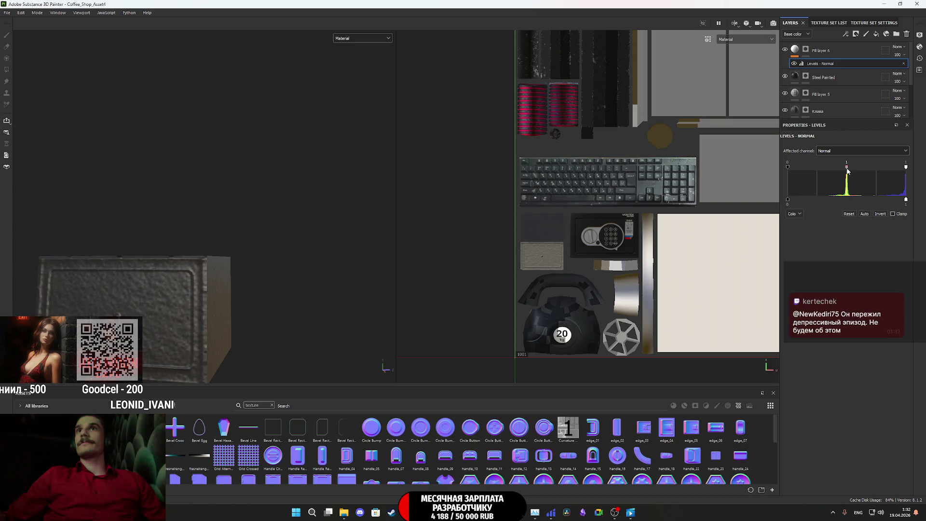
pyautogui.moveTo(848, 170)
pyautogui.mouseDown()
pyautogui.moveTo(785, 174)
pyautogui.moveTo(836, 172)
pyautogui.moveTo(804, 185)
pyautogui.mouseUp()
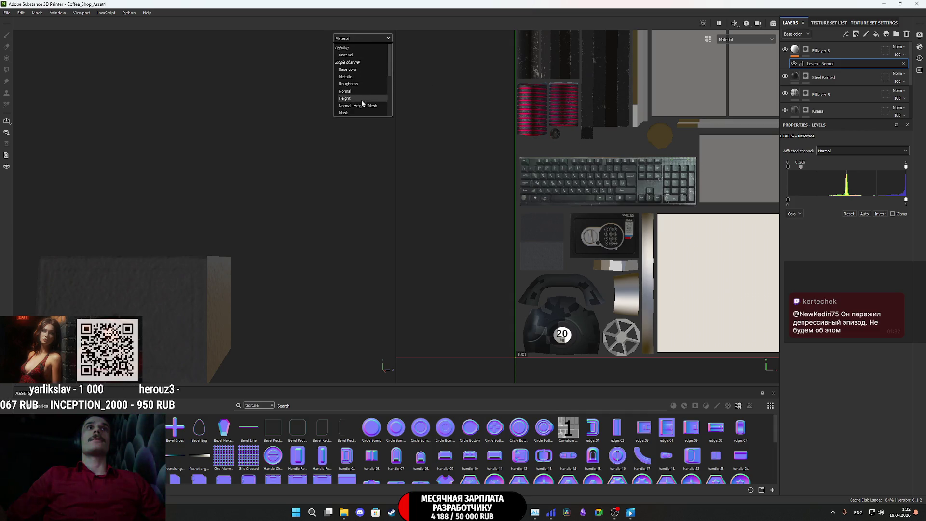
# - View Normal+Height+Mesh, restore the Levels midtone and white level, then delete the Levels effect
pyautogui.click(362, 106)
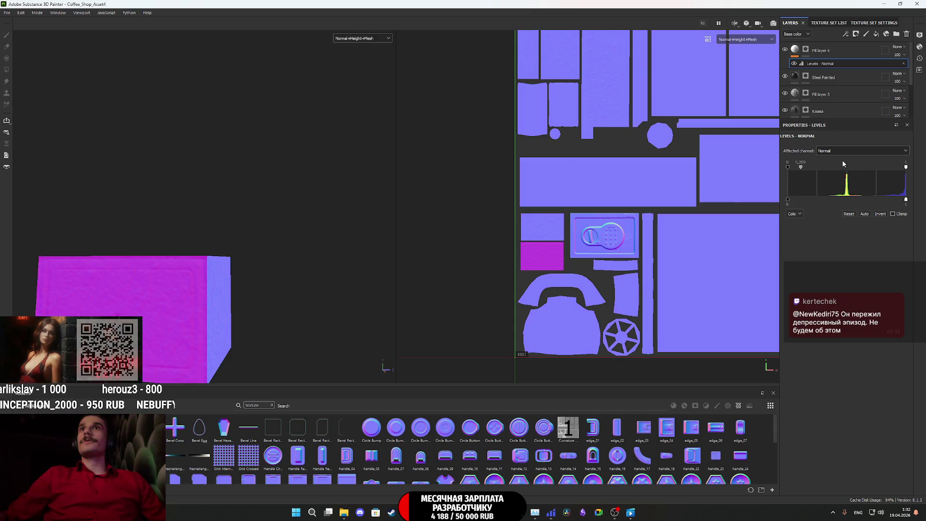
pyautogui.moveTo(801, 166)
pyautogui.mouseDown()
pyautogui.moveTo(867, 170)
pyautogui.moveTo(823, 168)
pyautogui.moveTo(847, 168)
pyautogui.mouseUp()
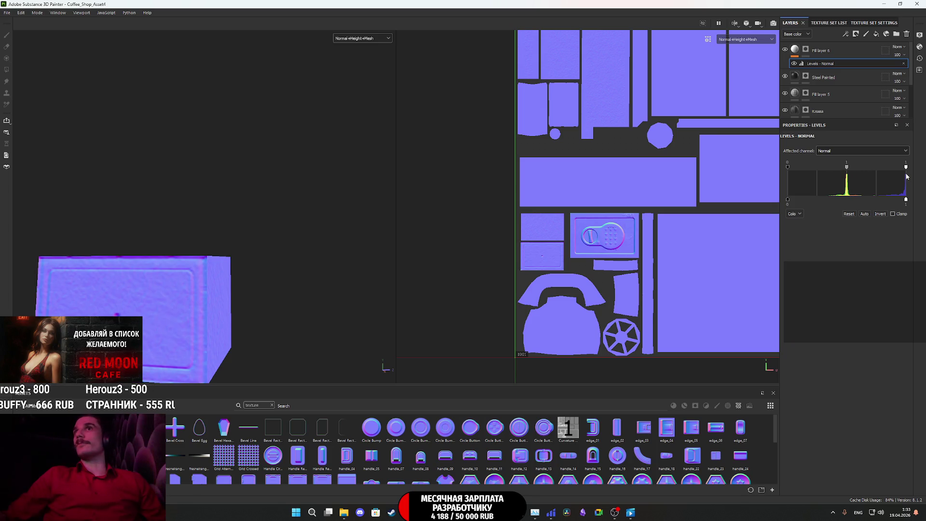
pyautogui.moveTo(906, 168)
pyautogui.mouseDown()
pyautogui.moveTo(835, 170)
pyautogui.moveTo(906, 169)
pyautogui.mouseUp()
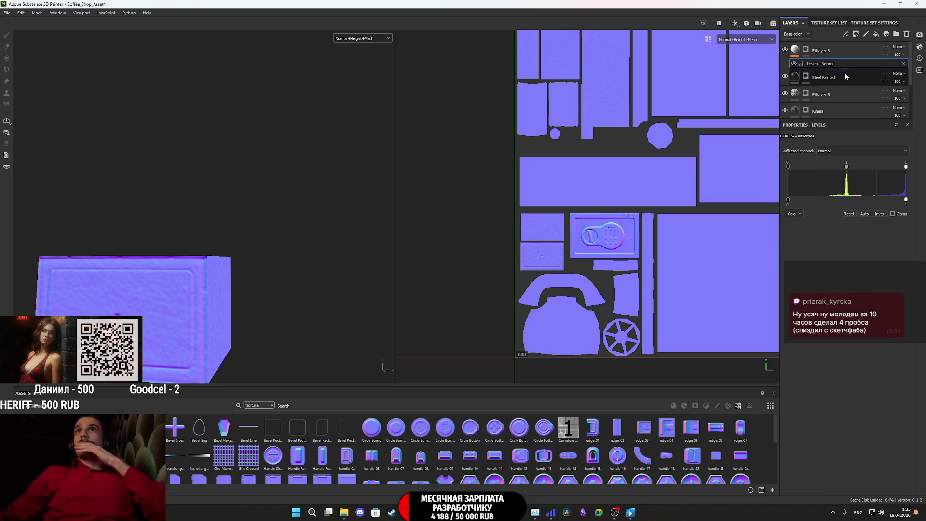
pyautogui.click(906, 64)
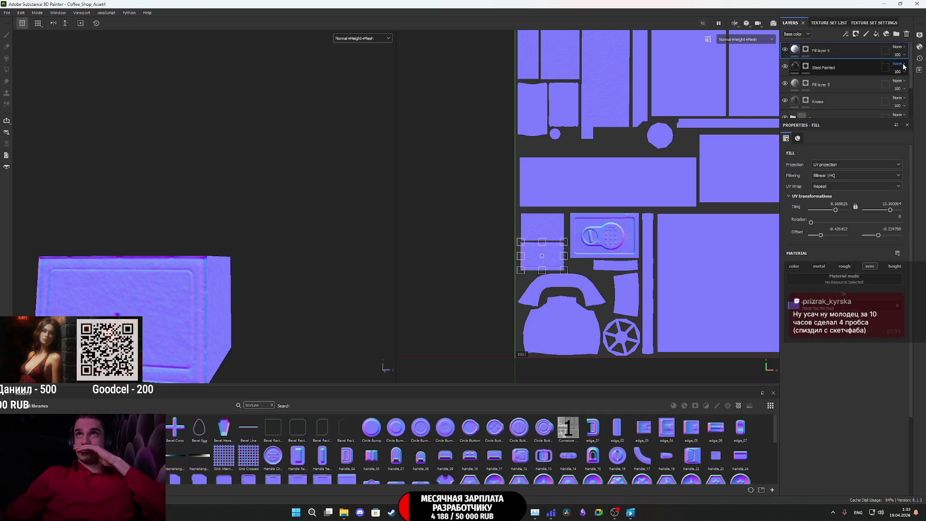
# - Add a filter to Fill layer 6 and choose Invert from the filter list
pyautogui.rightClick(793, 50)
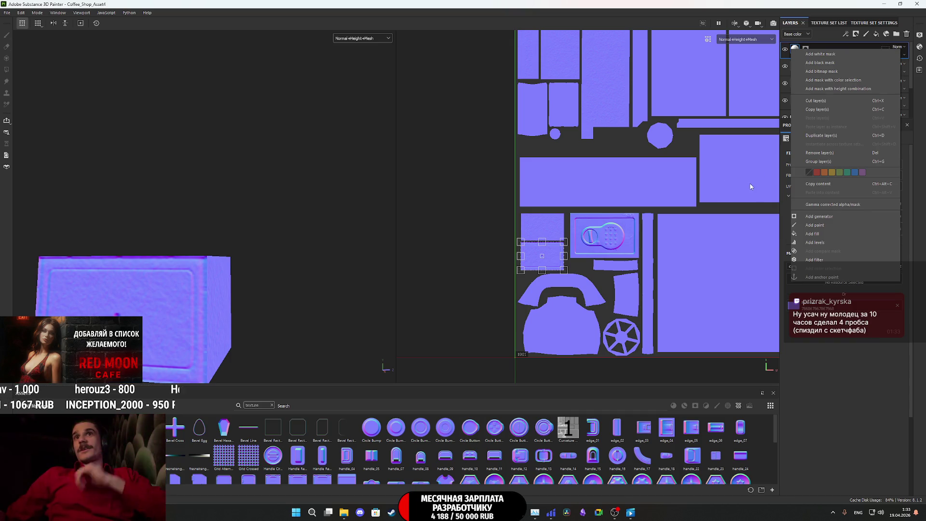
pyautogui.click(826, 261)
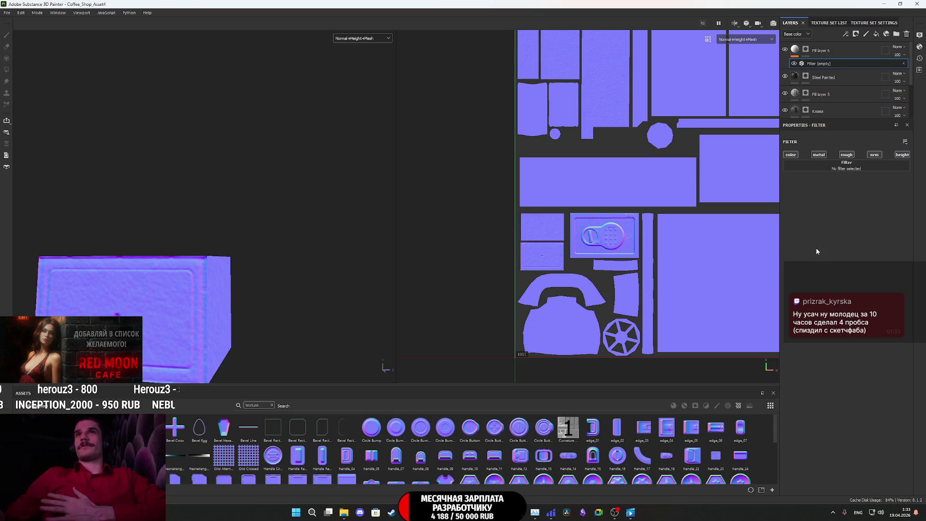
pyautogui.click(861, 168)
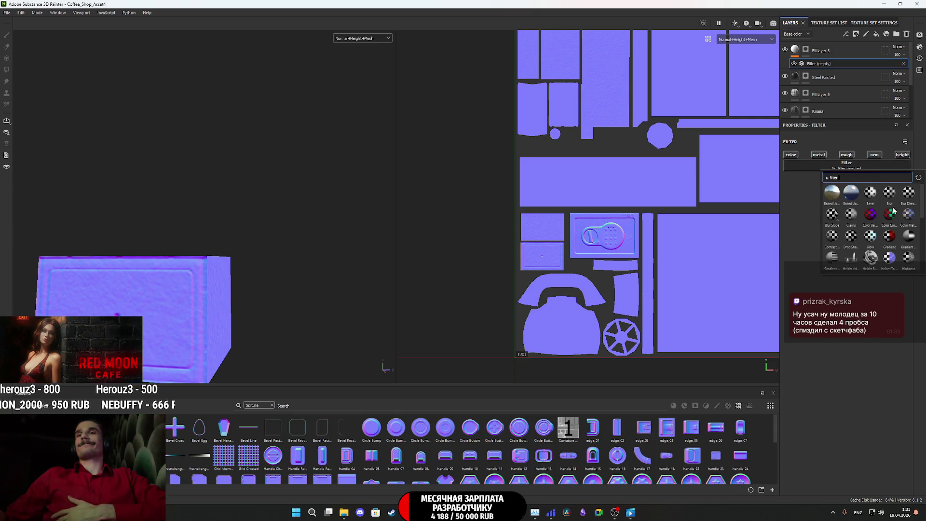
pyautogui.scroll(-3, 874, 231)
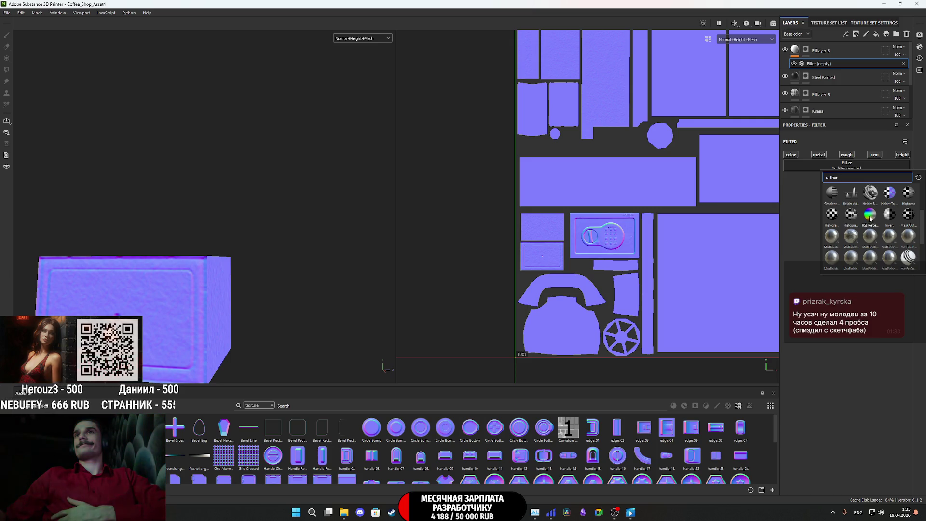
pyautogui.scroll(-3, 872, 218)
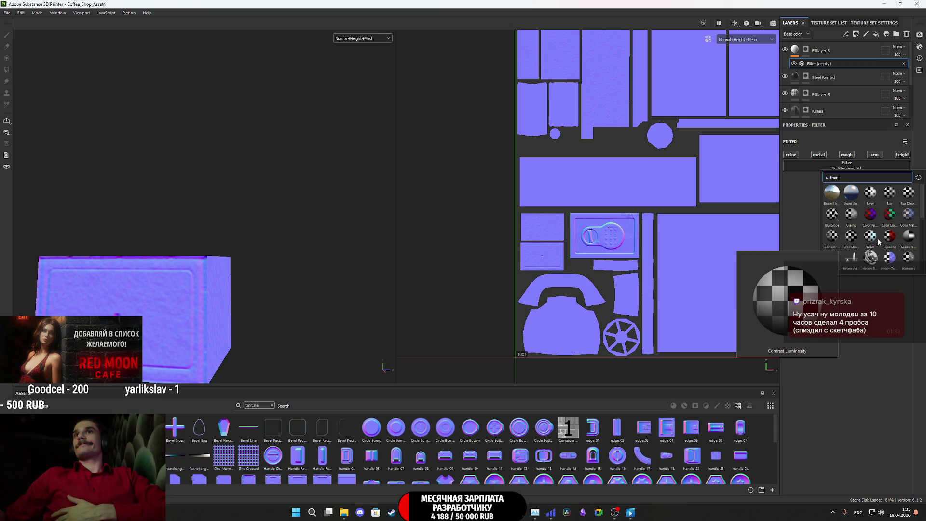
pyautogui.scroll(-3, 884, 243)
pyautogui.click(890, 215)
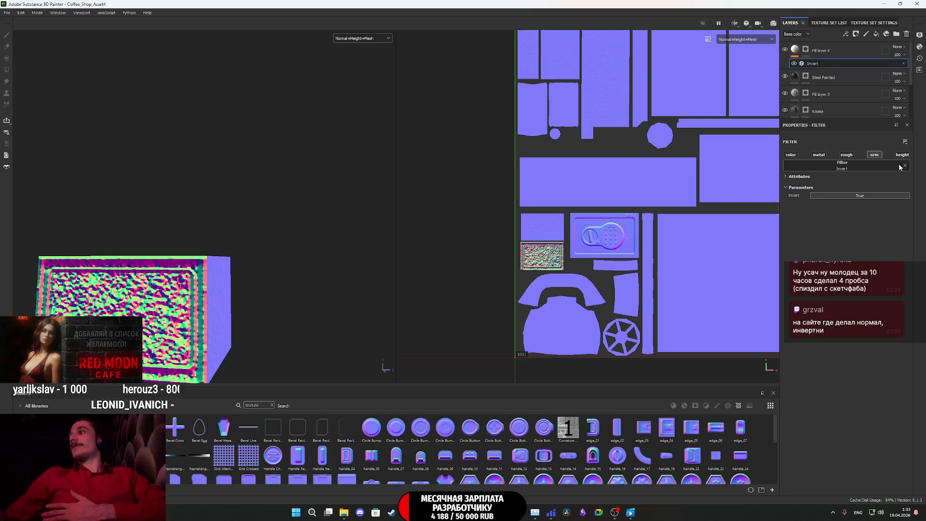
# - Compare the normal with Invert on and off, leave it True, and show Material in viewports
pyautogui.click(875, 196)
pyautogui.click(875, 195)
pyautogui.click(875, 195)
pyautogui.click(876, 195)
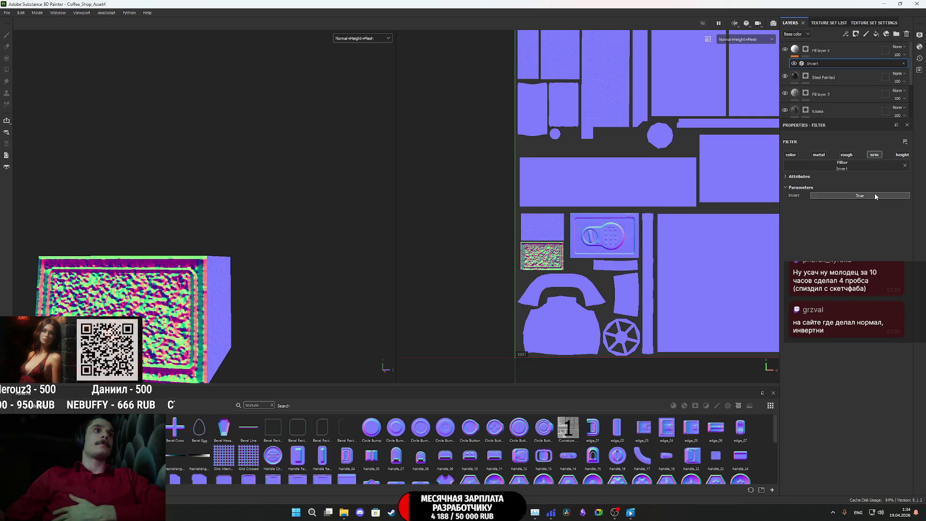
pyautogui.click(876, 194)
pyautogui.click(875, 194)
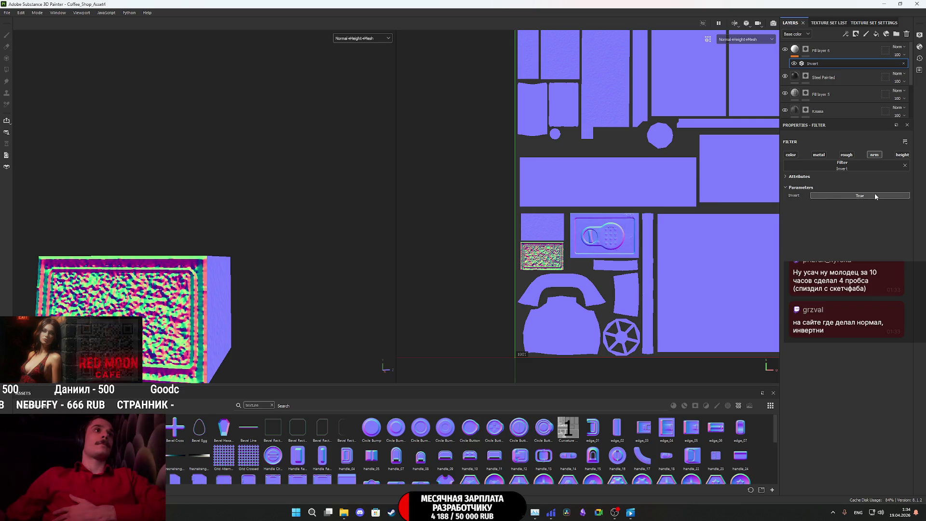
pyautogui.click(875, 194)
pyautogui.click(875, 194)
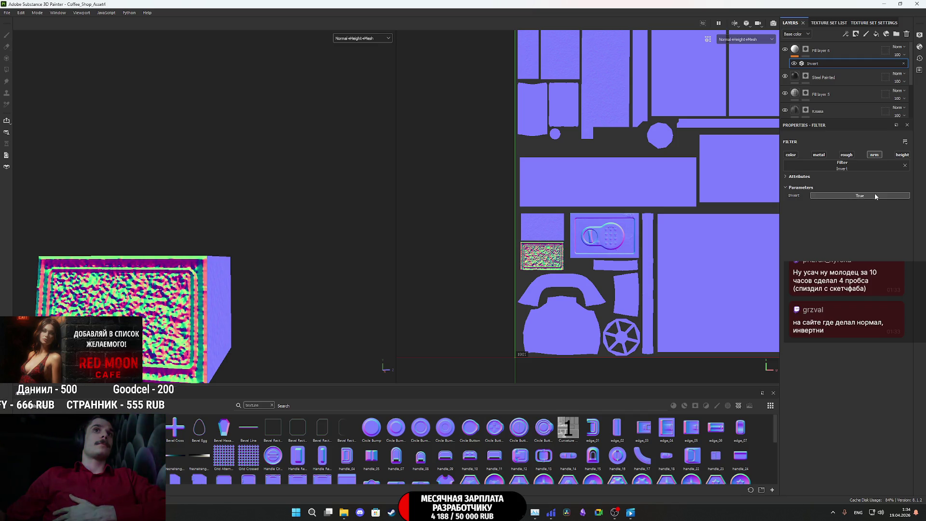
pyautogui.click(875, 193)
pyautogui.click(875, 194)
pyautogui.click(385, 39)
pyautogui.click(373, 48)
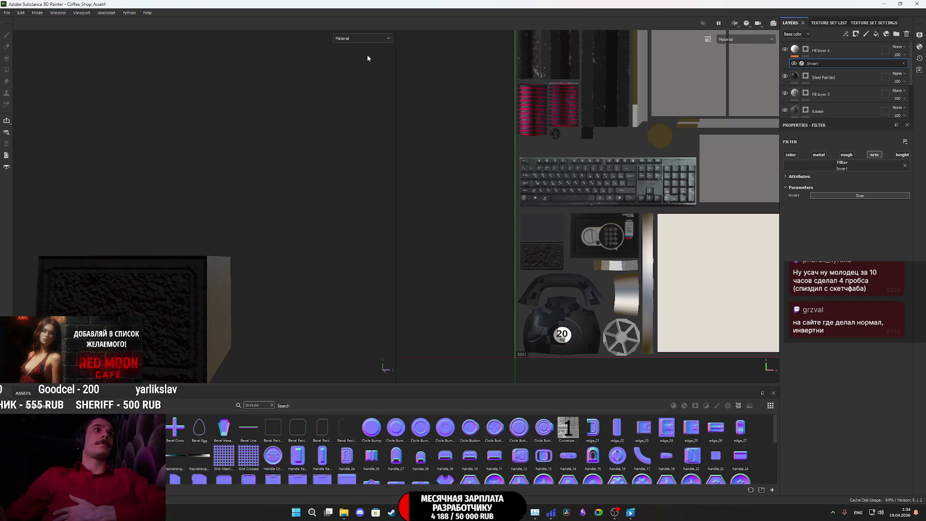
# - Turn off the normal inversion and delete the Invert filter from Fill layer 6
pyautogui.scroll(1, 328, 87)
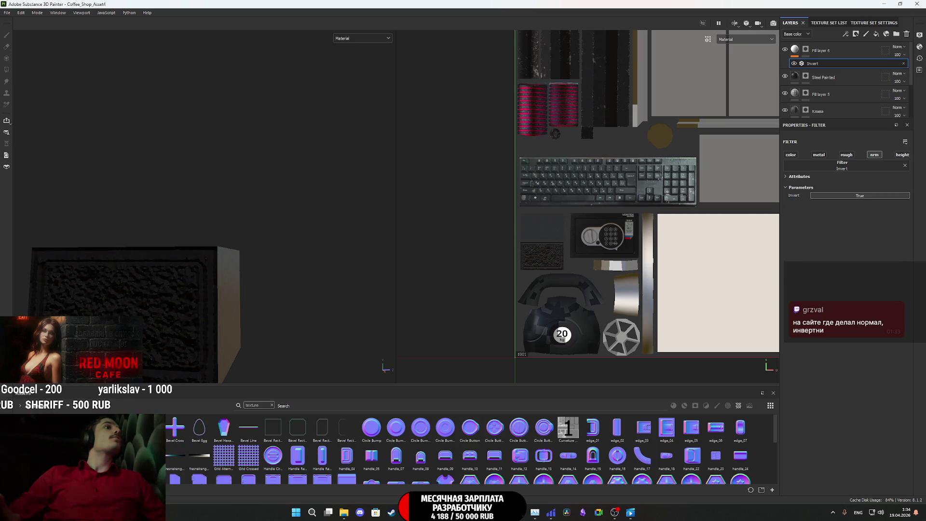
pyautogui.keyDown('alt'); pyautogui.moveTo(289, 193); pyautogui.dragTo(242, 193); pyautogui.keyUp('alt')
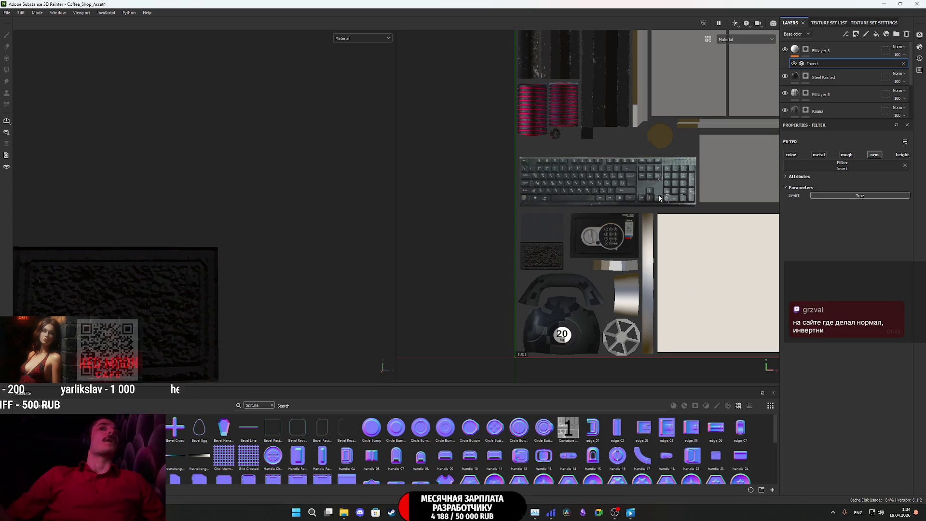
pyautogui.click(842, 195)
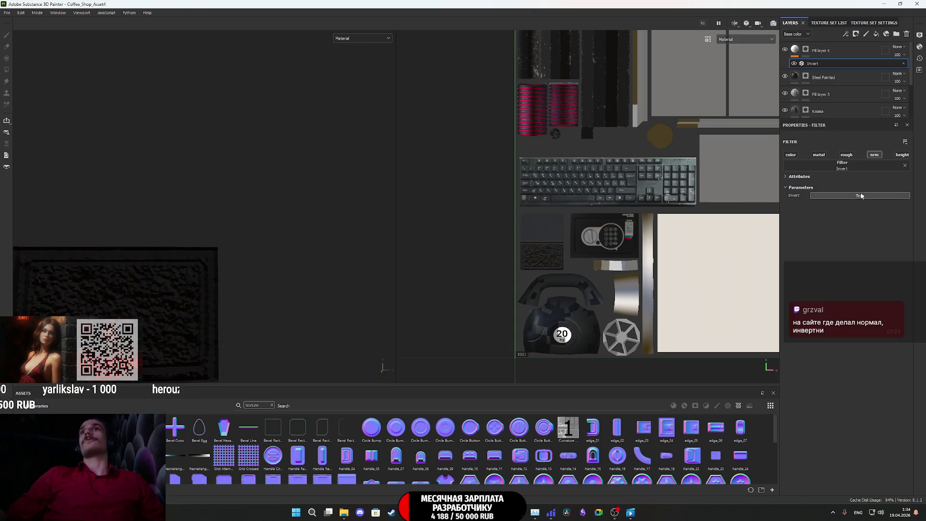
pyautogui.click(801, 177)
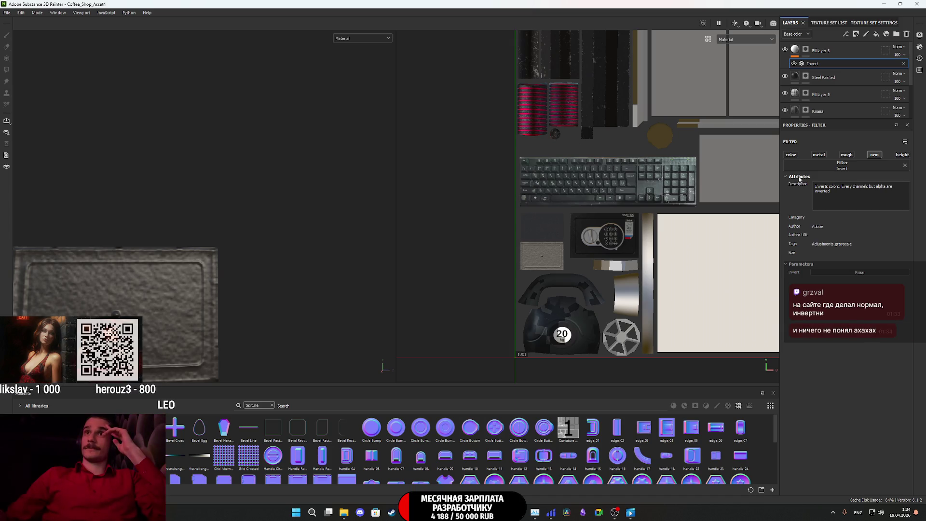
pyautogui.click(799, 178)
pyautogui.press('Delete')
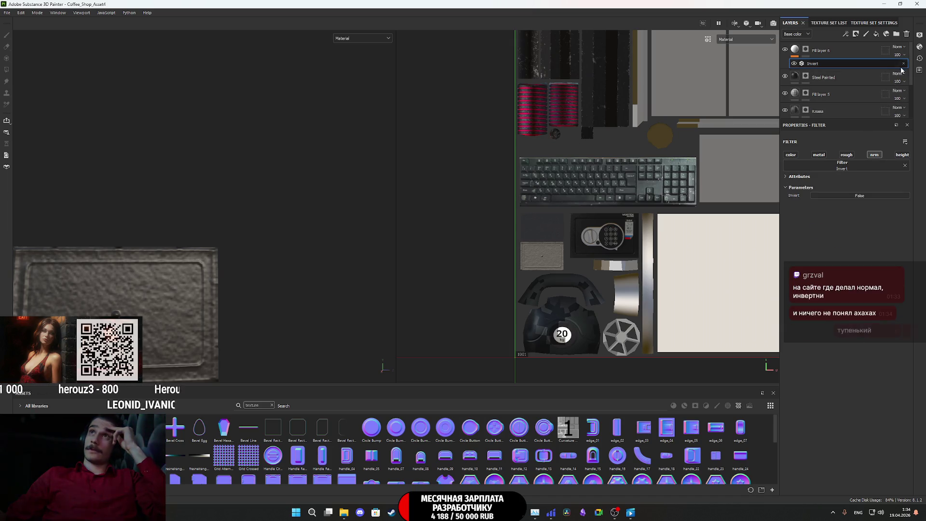
pyautogui.click(824, 55)
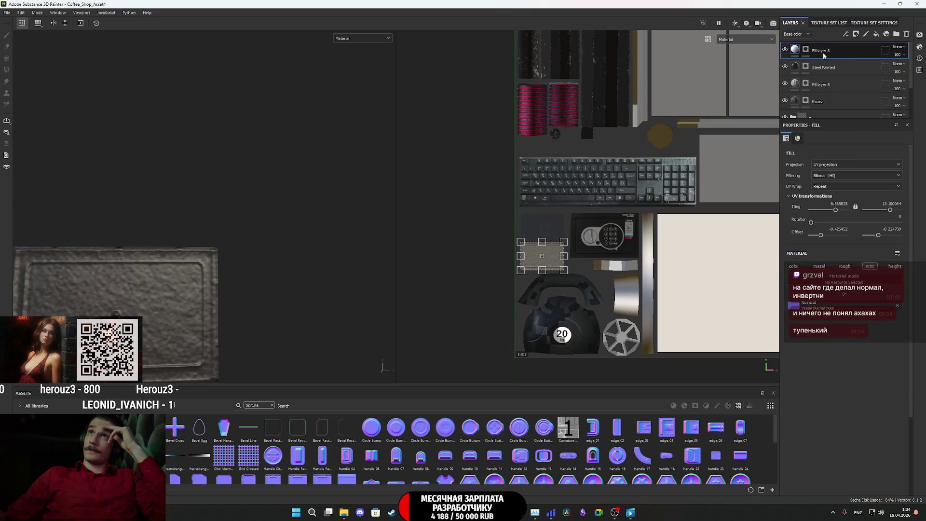
# - Add a new filter to Fill layer 6 and pick Height To Normal from the list
pyautogui.rightClick(796, 52)
pyautogui.click(827, 260)
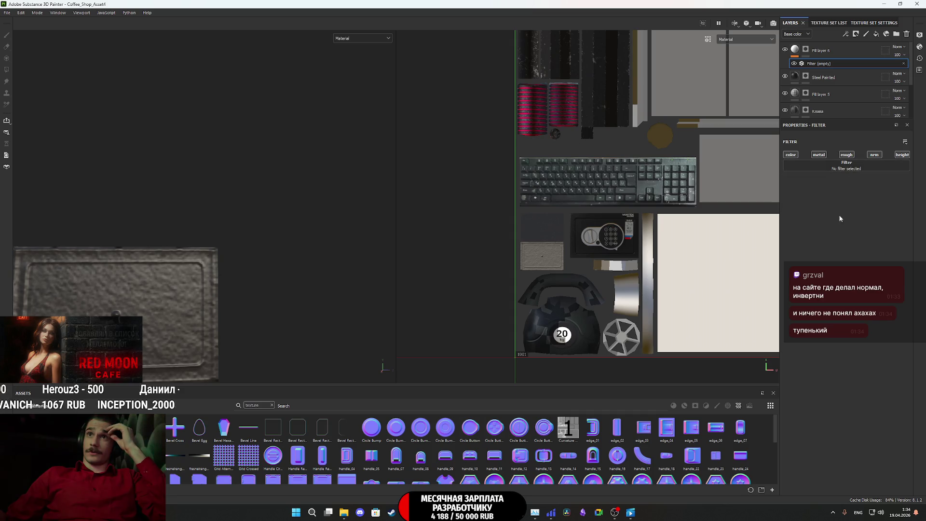
pyautogui.click(847, 167)
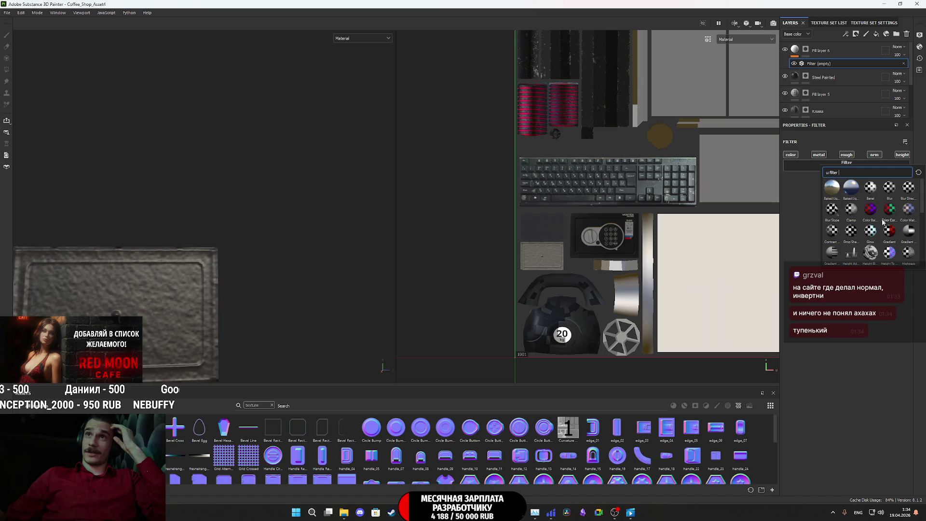
pyautogui.scroll(-3, 879, 225)
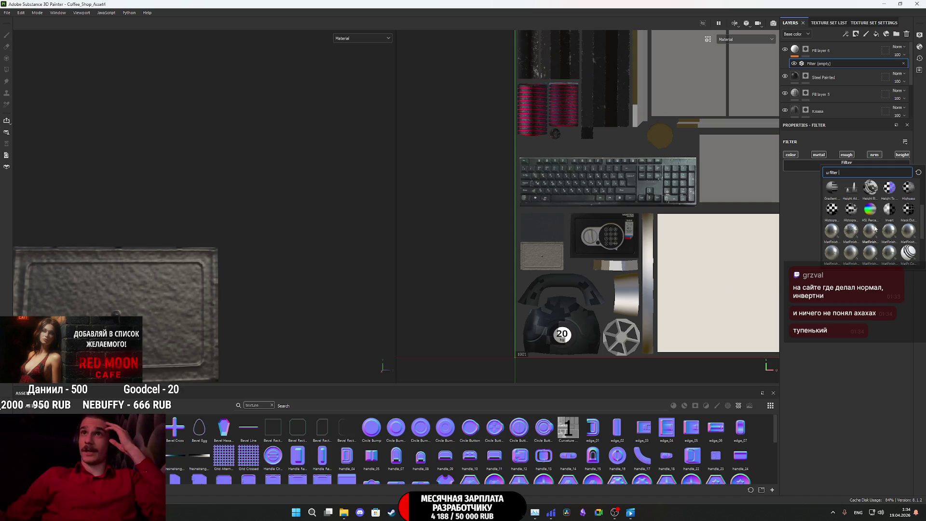
pyautogui.moveTo(870, 222)
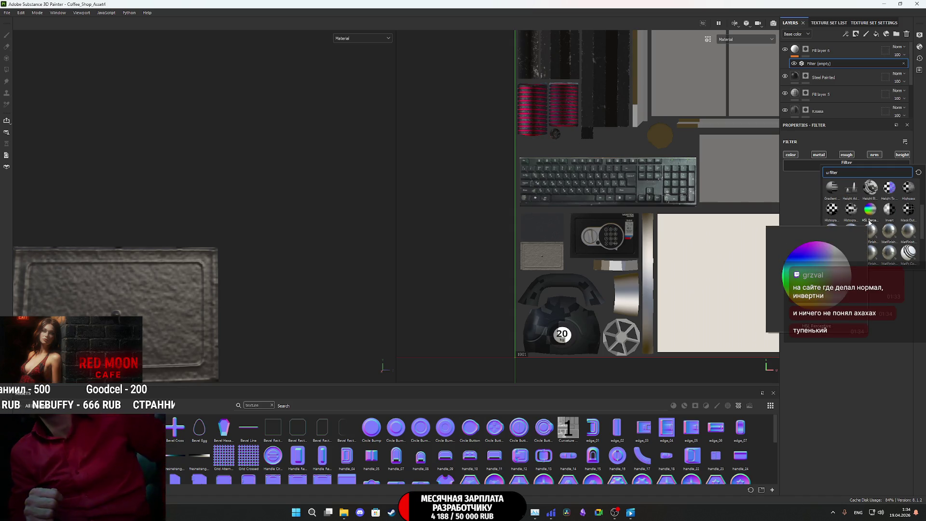
pyautogui.scroll(-3, 879, 239)
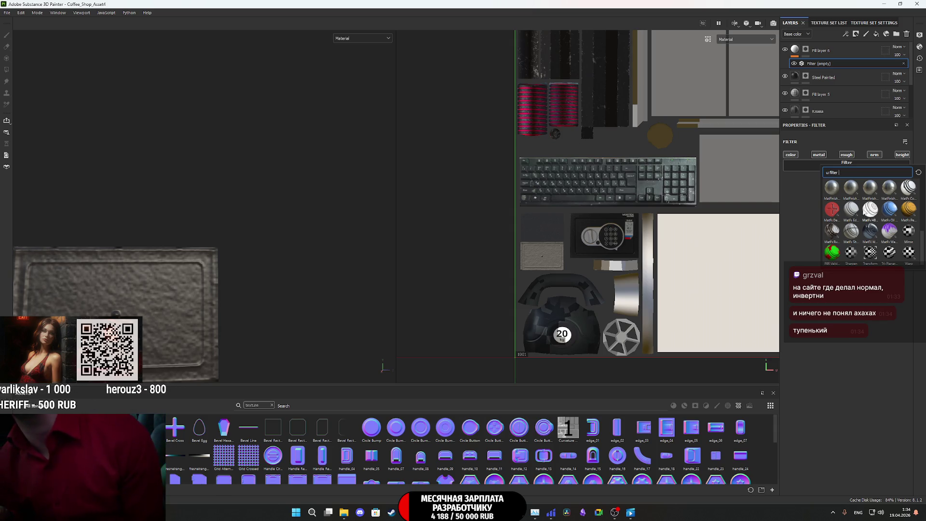
pyautogui.scroll(3, 871, 220)
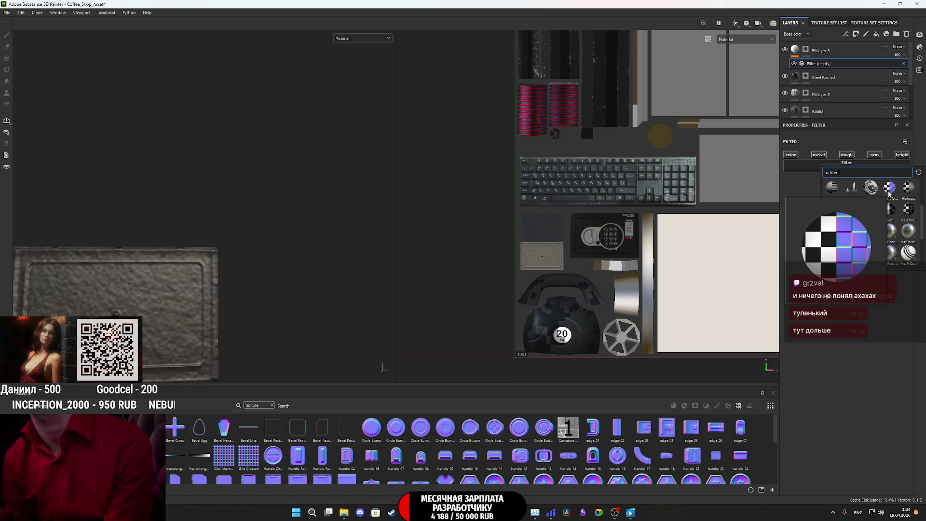
pyautogui.click(889, 192)
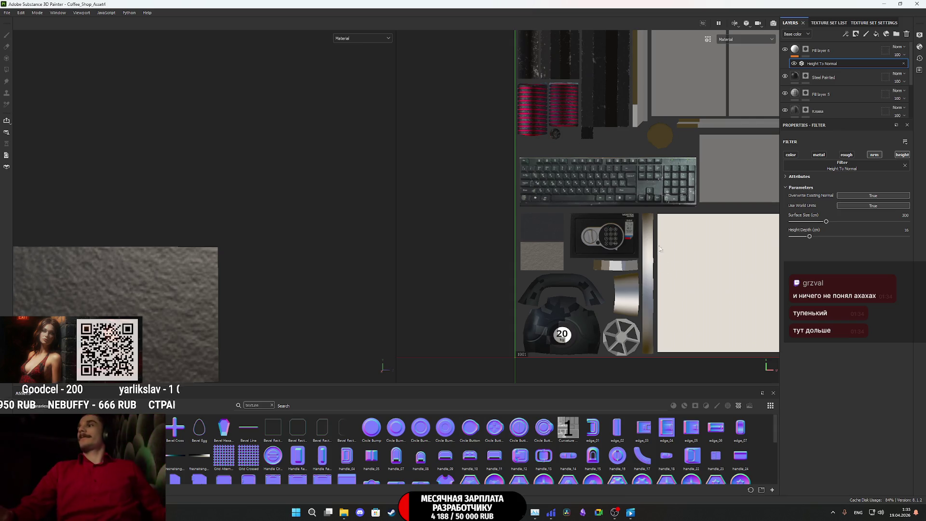
# - Try Height To Normal with Overwrite Existing Normal toggled, Surface Size maxed, World Units off
pyautogui.moveTo(69, 305)
pyautogui.keyDown('alt'); pyautogui.mouseDown()
pyautogui.moveTo(296, 325)
pyautogui.moveTo(114, 311)
pyautogui.moveTo(295, 251)
pyautogui.moveTo(207, 300)
pyautogui.moveTo(144, 304)
pyautogui.mouseUp(); pyautogui.keyUp('alt')
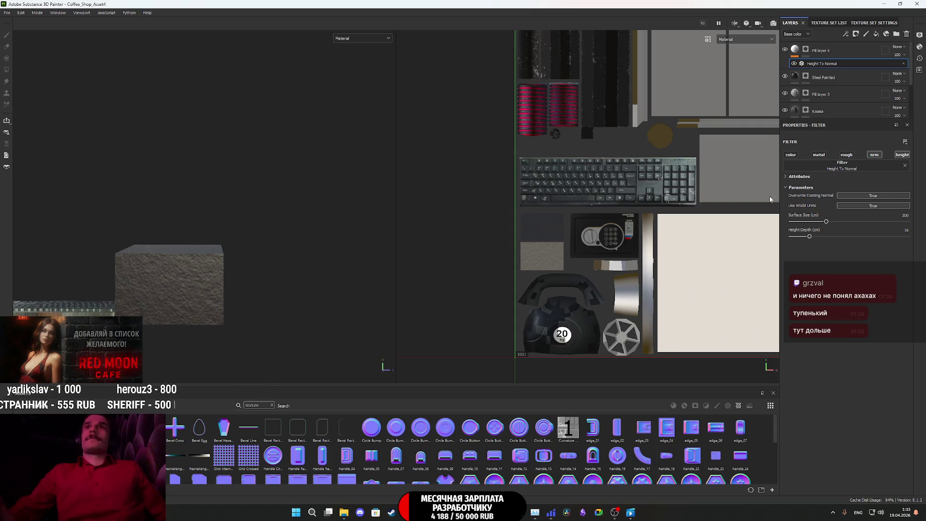
pyautogui.click(865, 197)
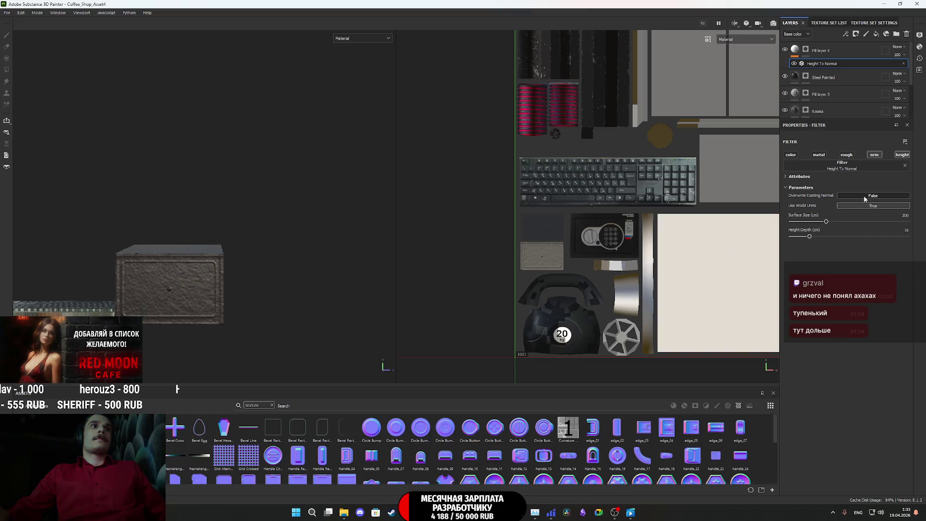
pyautogui.click(865, 205)
pyautogui.click(865, 204)
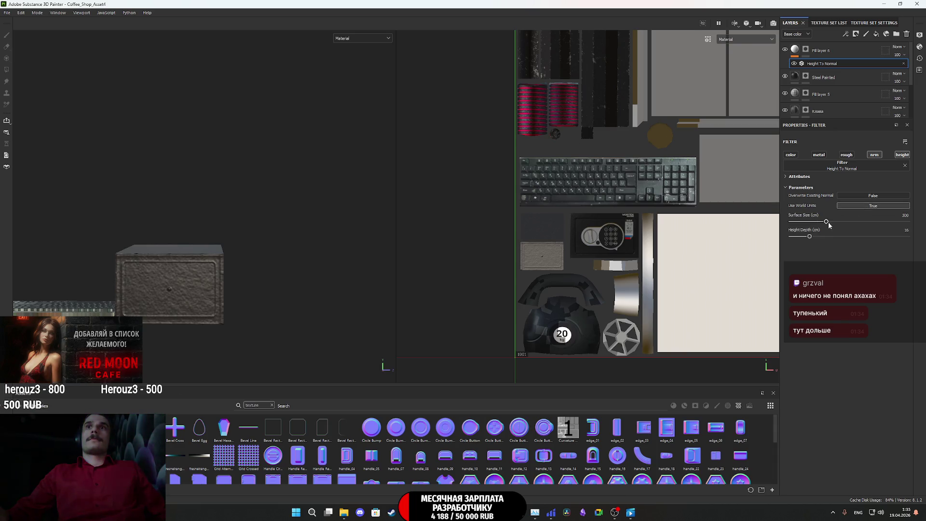
pyautogui.moveTo(826, 222); pyautogui.dragTo(879, 226)
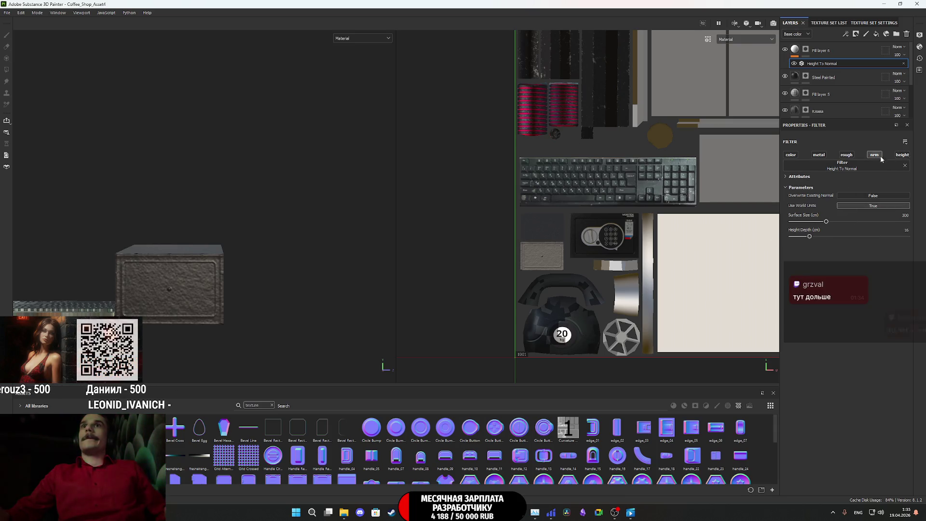
pyautogui.click(854, 196)
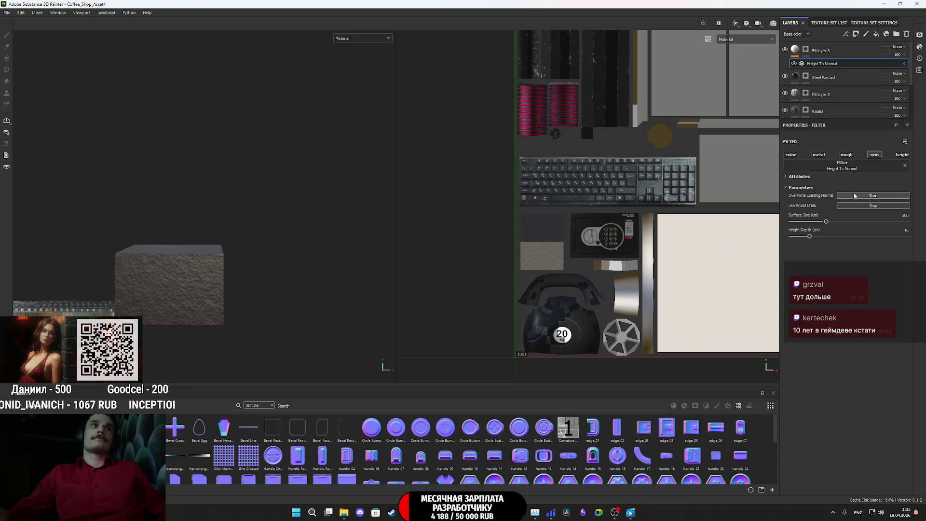
pyautogui.click(866, 206)
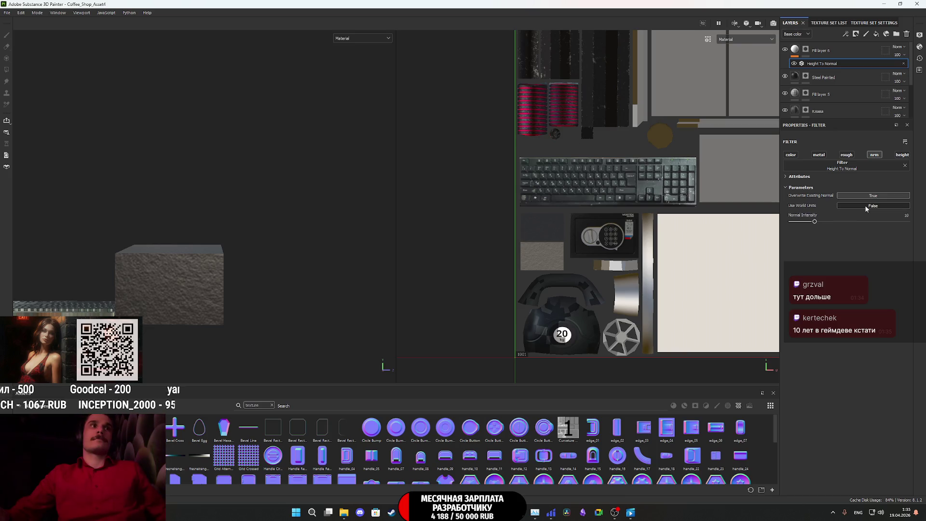
# - Delete the Height To Normal filter and switch to the NormalMap-Online page in Chrome
pyautogui.click(904, 63)
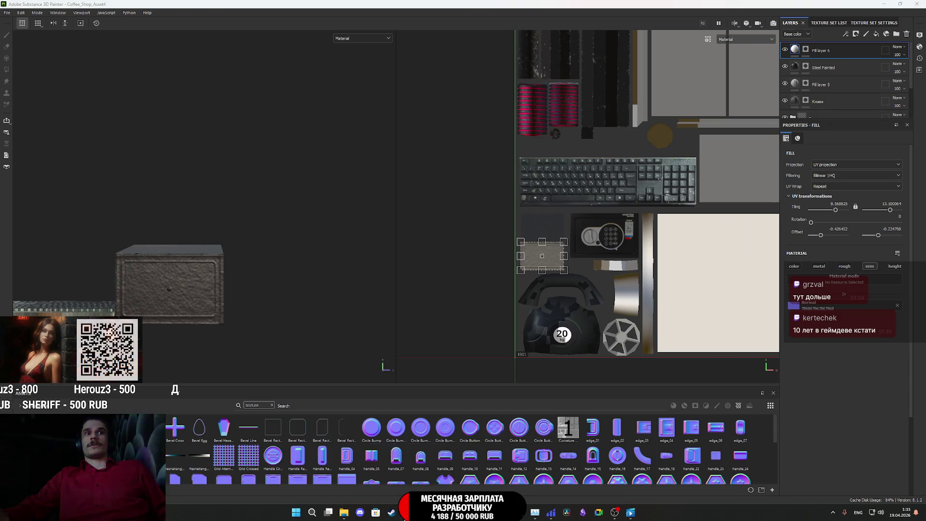
pyautogui.hotkey('alt', 'Tab')
pyautogui.click(663, 4)
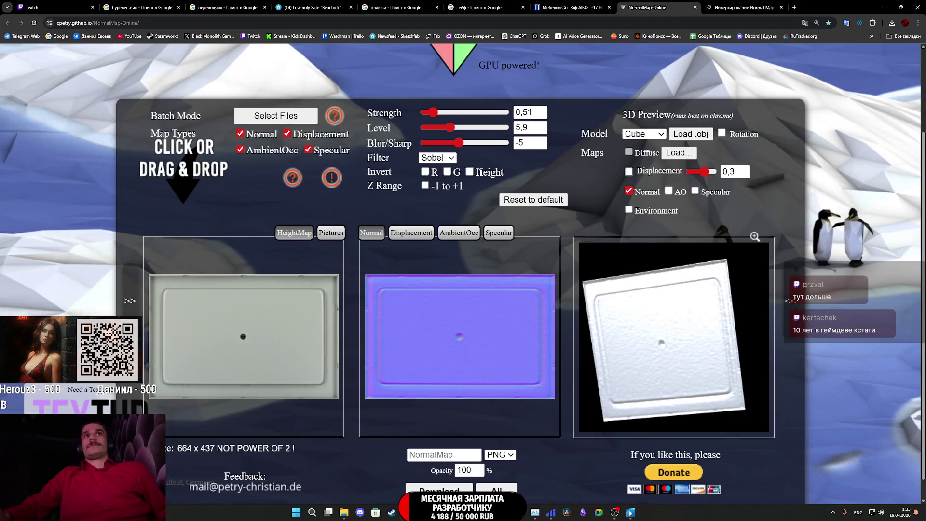
# - Invert the normal map's green channel and download it as 435345353.png
pyautogui.click(436, 174)
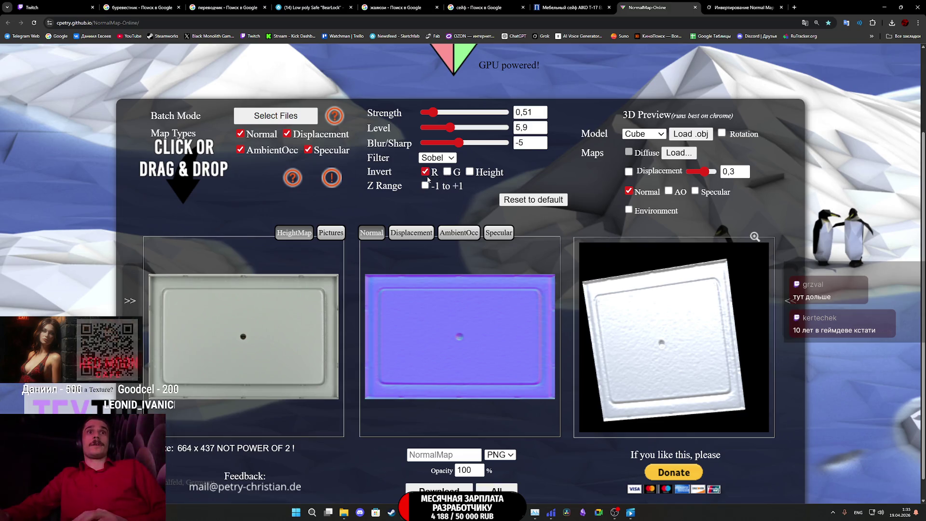
pyautogui.click(425, 171)
pyautogui.click(447, 172)
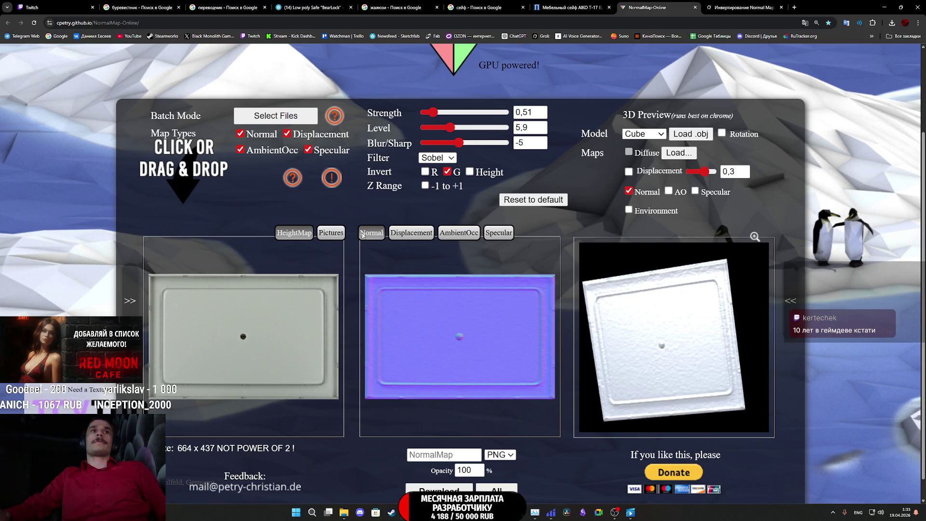
pyautogui.click(439, 489)
pyautogui.click(84, 78)
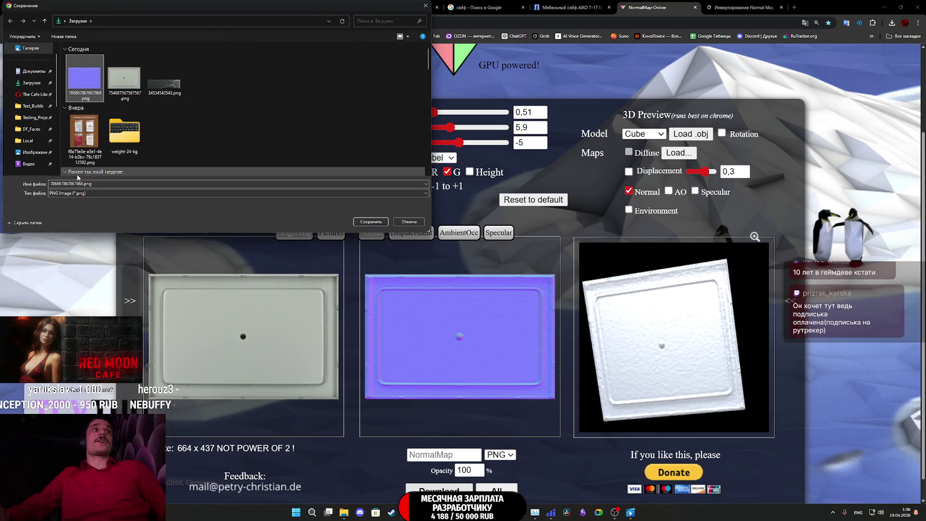
pyautogui.tripleClick(79, 184)
pyautogui.write('435345353')
pyautogui.click(370, 222)
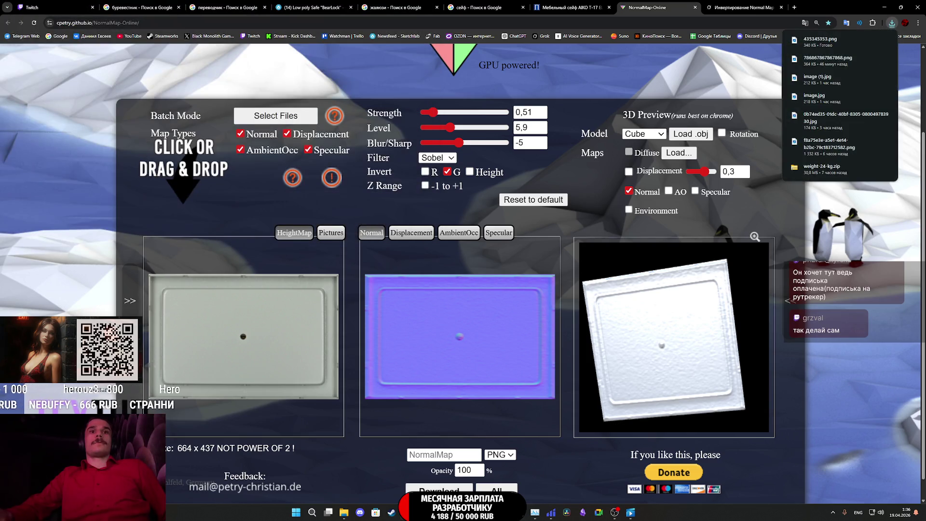
# - Import 435345353.png into Substance Painter as a texture for the current session
pyautogui.moveTo(487, 512)
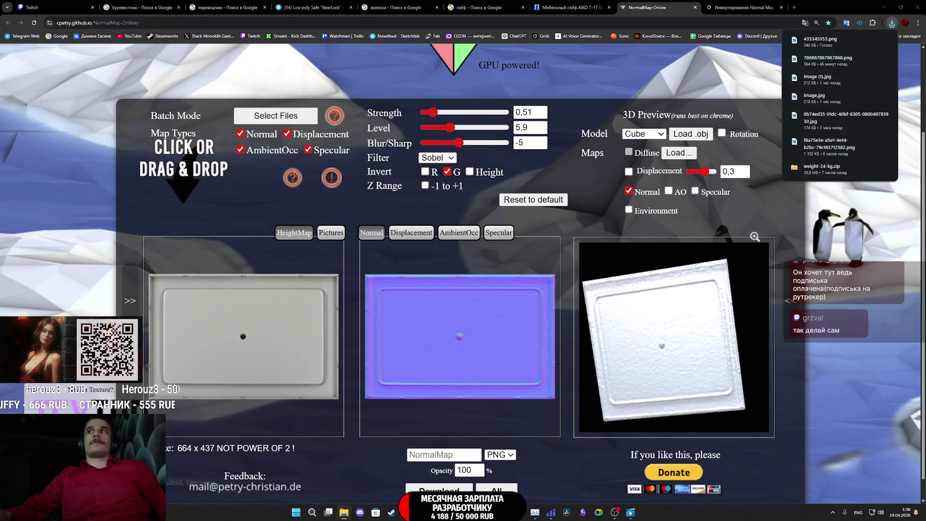
pyautogui.moveTo(820, 41)
pyautogui.mouseDown()
pyautogui.moveTo(846, 411)
pyautogui.moveTo(487, 511)
pyautogui.moveTo(515, 213)
pyautogui.mouseUp()
pyautogui.click(555, 182)
pyautogui.click(567, 203)
pyautogui.click(555, 342)
pyautogui.click(562, 355)
pyautogui.click(518, 354)
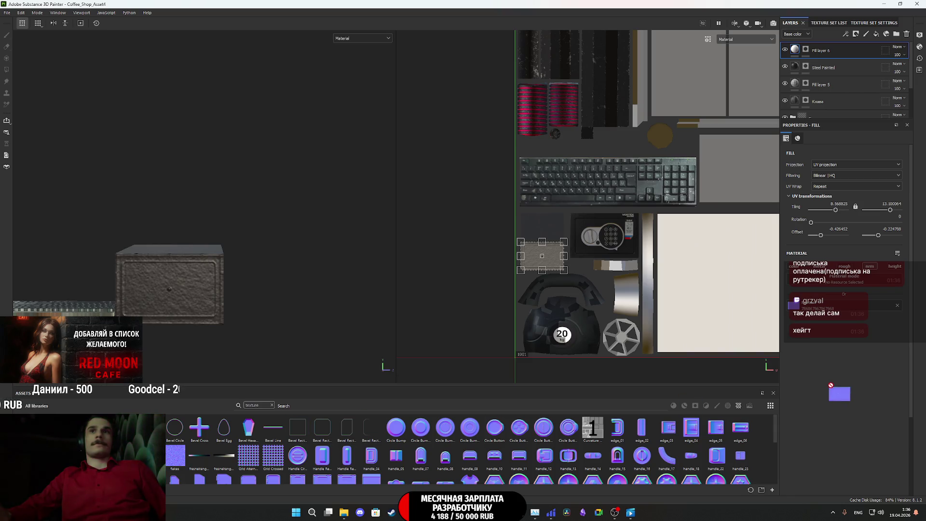
# - Glance back at the NormalMap-Online page, then bring the Substance Painter project to the front
pyautogui.scroll(3, 161, 276)
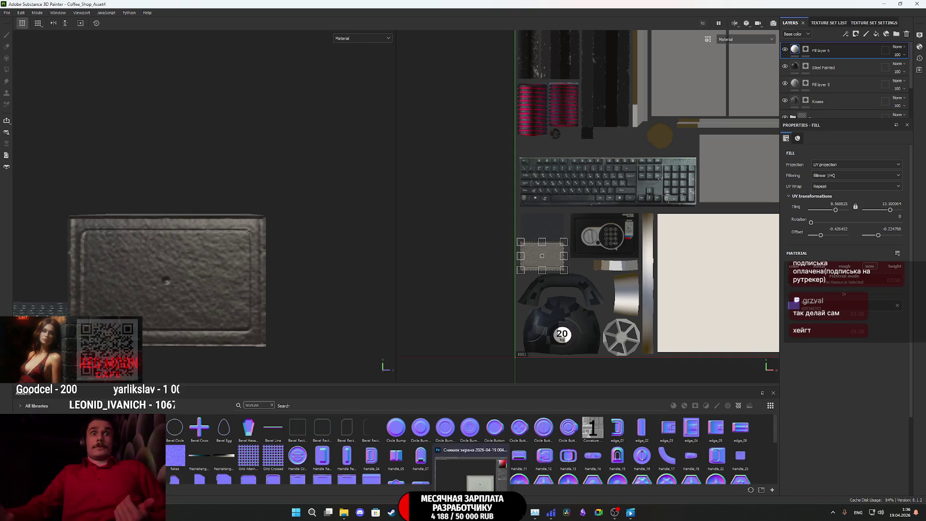
pyautogui.moveTo(408, 513)
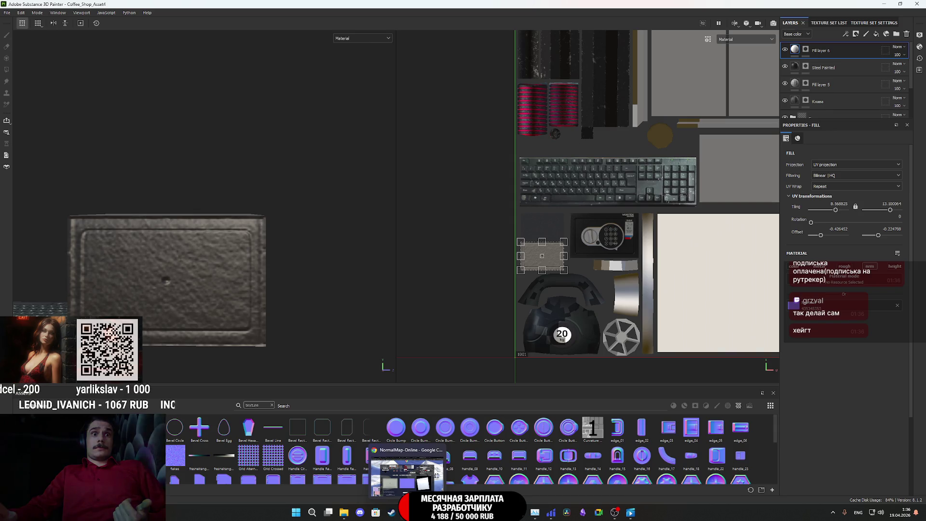
pyautogui.click(407, 471)
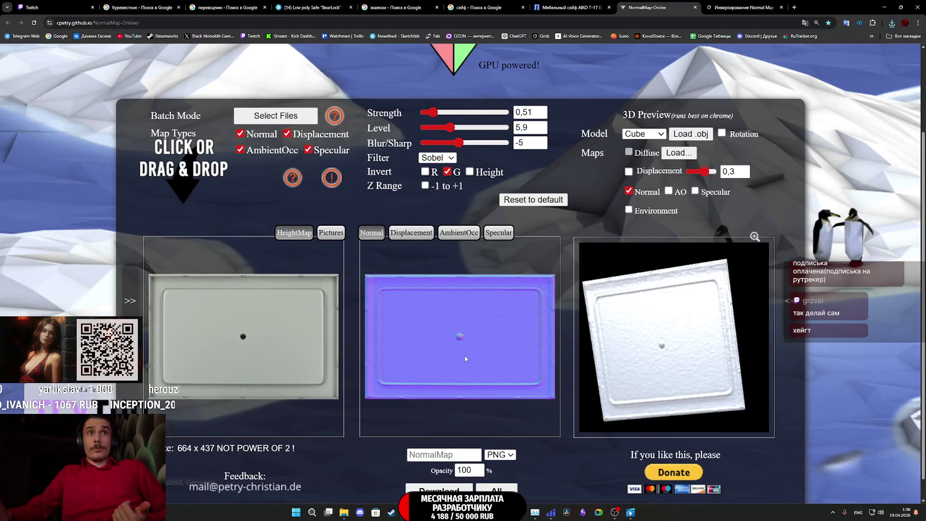
pyautogui.moveTo(487, 513)
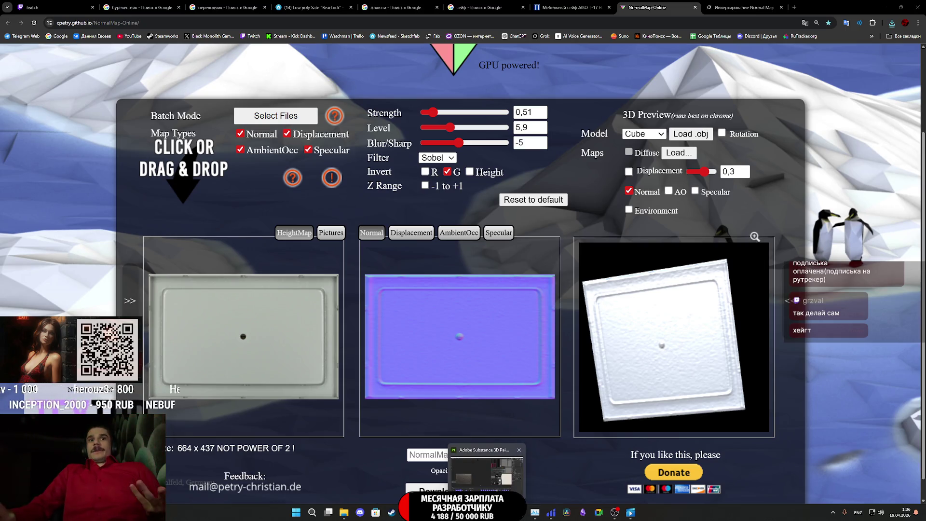
pyautogui.click(487, 468)
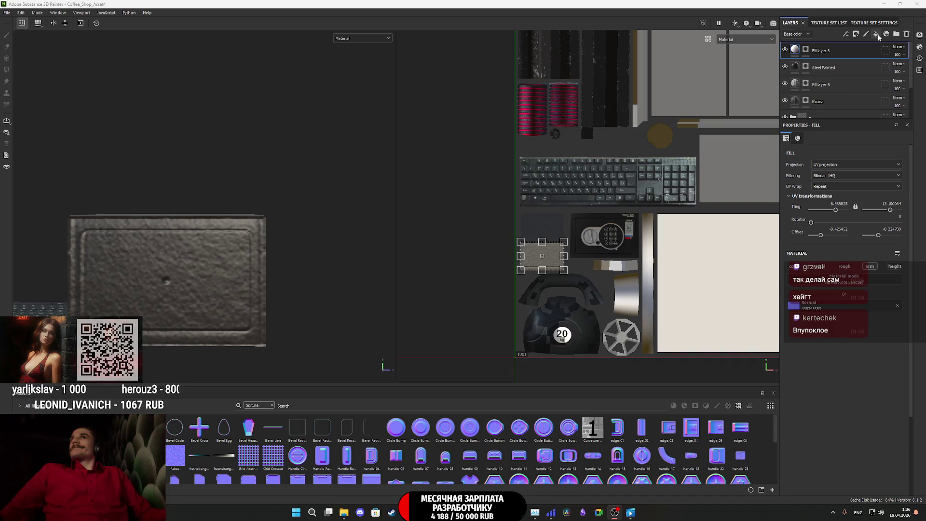
# - Create a new folder and move the safe layers, Fill layer 6 through Клава, into it
pyautogui.click(897, 34)
pyautogui.click(861, 72)
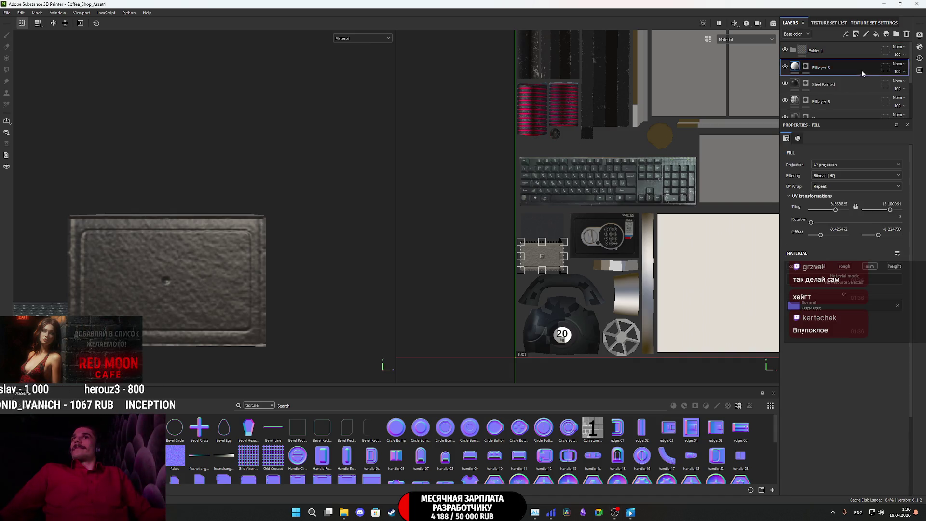
pyautogui.scroll(-1, 861, 72)
pyautogui.keyDown('shift'); pyautogui.click(852, 101); pyautogui.keyUp('shift')
pyautogui.scroll(1, 853, 99)
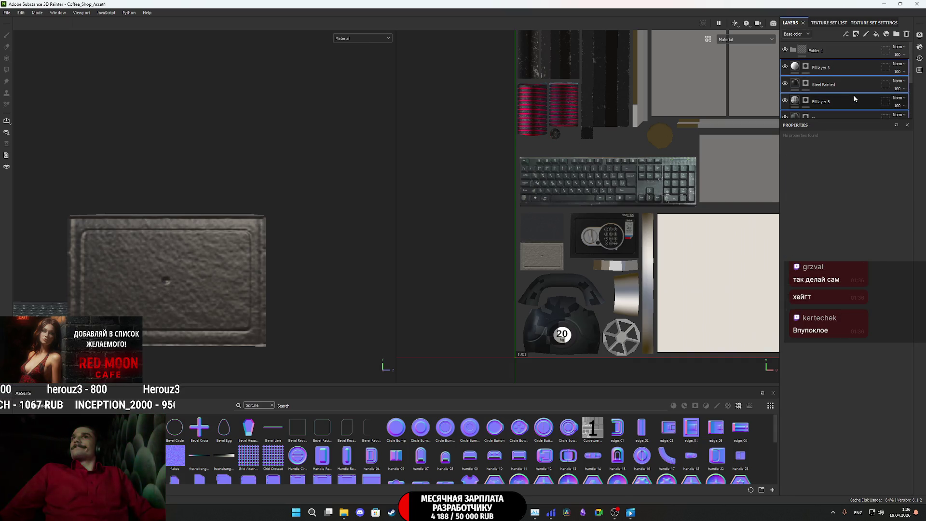
pyautogui.moveTo(854, 74); pyautogui.dragTo(792, 51)
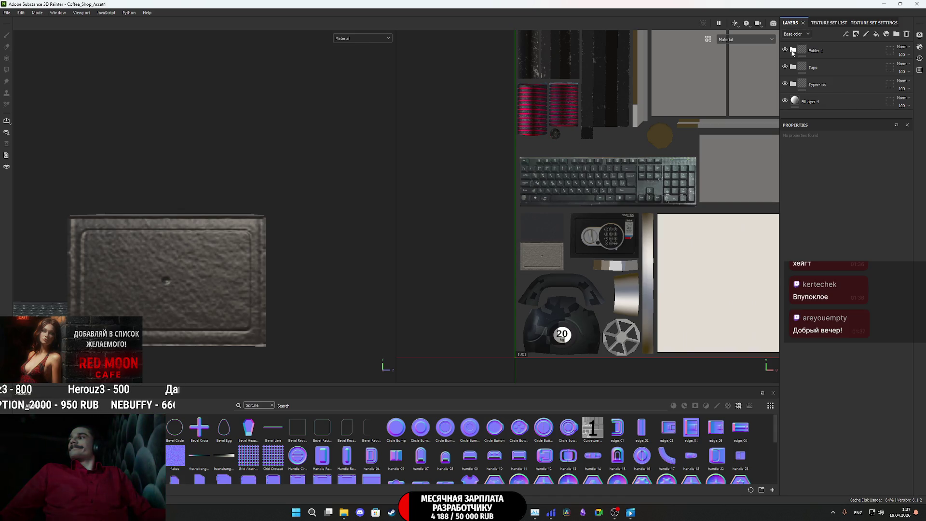
# - Rename Folder 1 to SafeBox and return to the NormalMap-Online page
pyautogui.click(803, 50)
pyautogui.doubleClick(817, 53)
pyautogui.write('Safe')
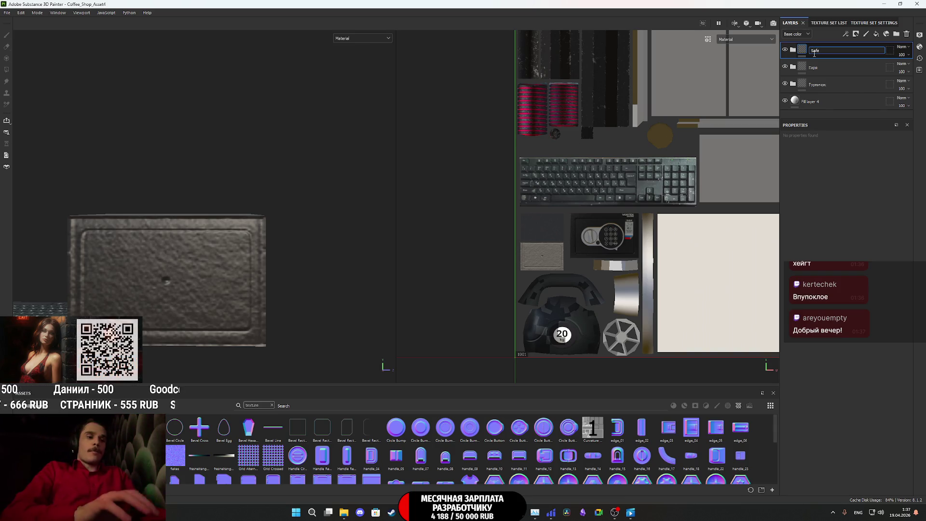
pyautogui.write('Box')
pyautogui.press('Return')
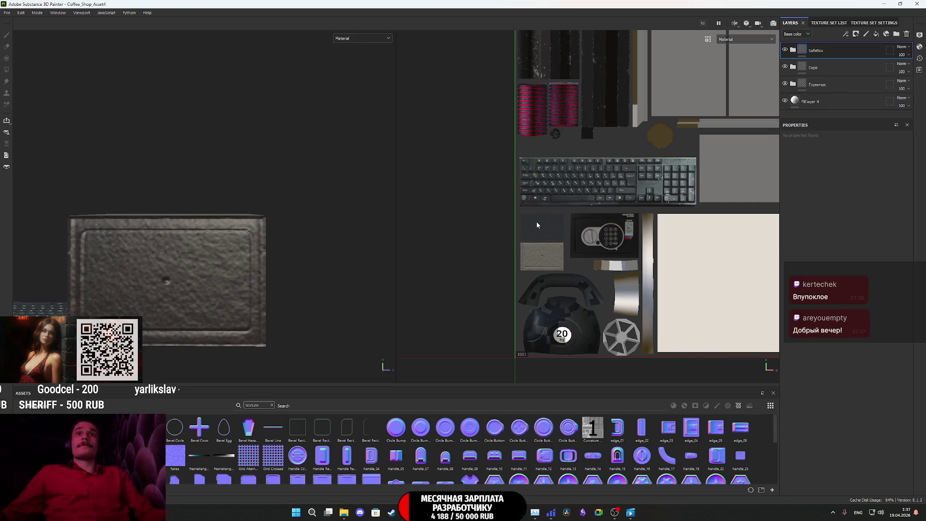
pyautogui.scroll(-3, 213, 284)
pyautogui.moveTo(211, 284)
pyautogui.keyDown('alt'); pyautogui.mouseDown()
pyautogui.moveTo(473, 265)
pyautogui.moveTo(101, 259)
pyautogui.moveTo(278, 280)
pyautogui.moveTo(19, 303)
pyautogui.mouseUp(); pyautogui.keyUp('alt')
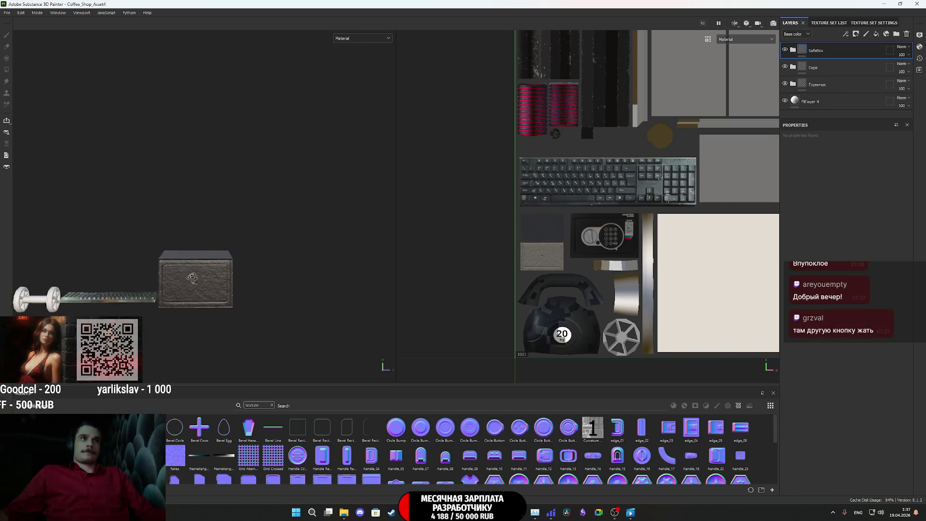
pyautogui.hotkey('alt', 'Tab')
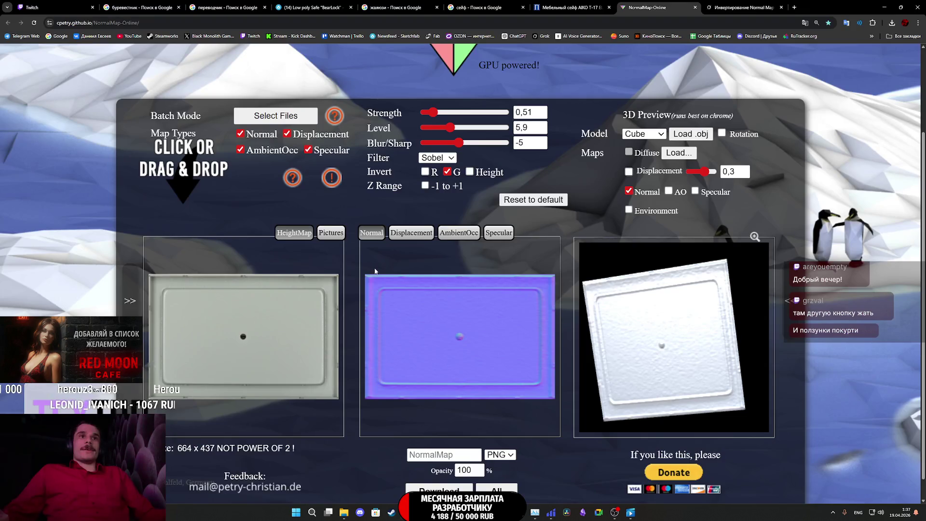
# - Switch to the safe image search tab and close it
pyautogui.click(740, 4)
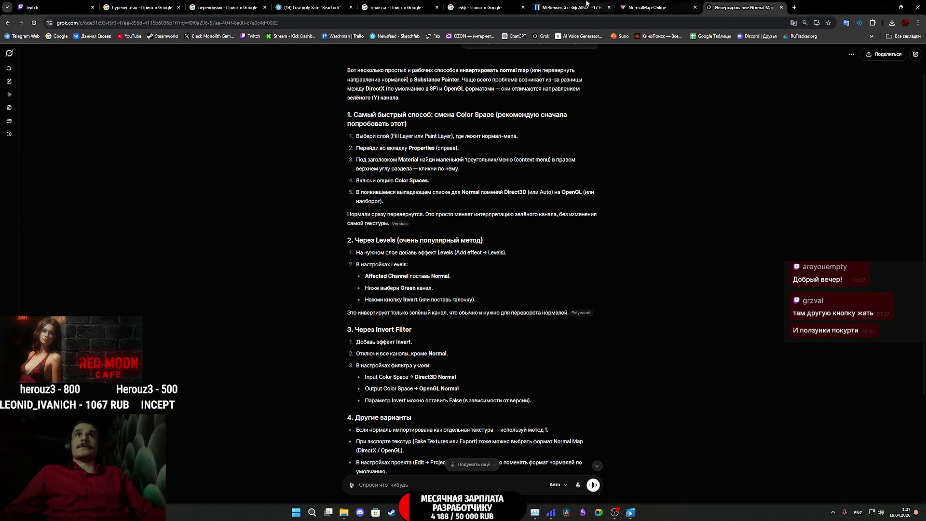
pyautogui.click(587, 4)
pyautogui.click(483, 6)
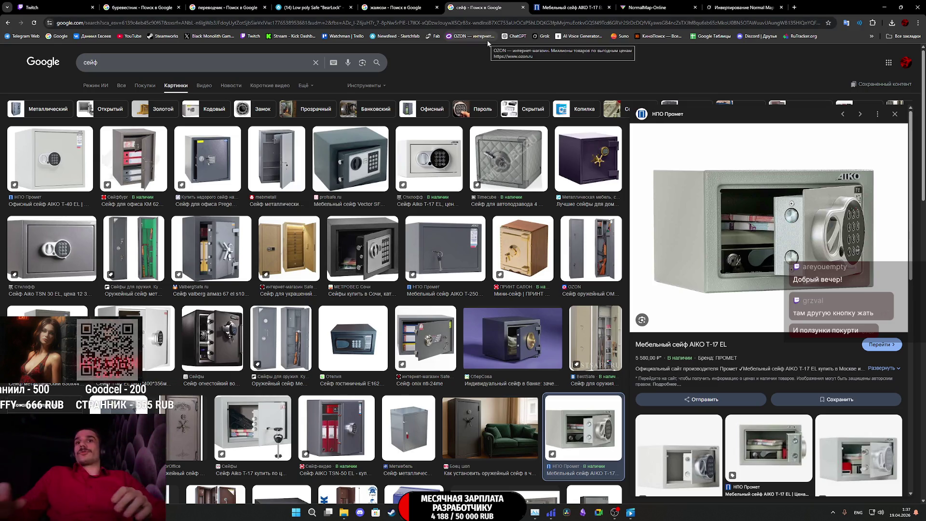
pyautogui.middleClick(480, 3)
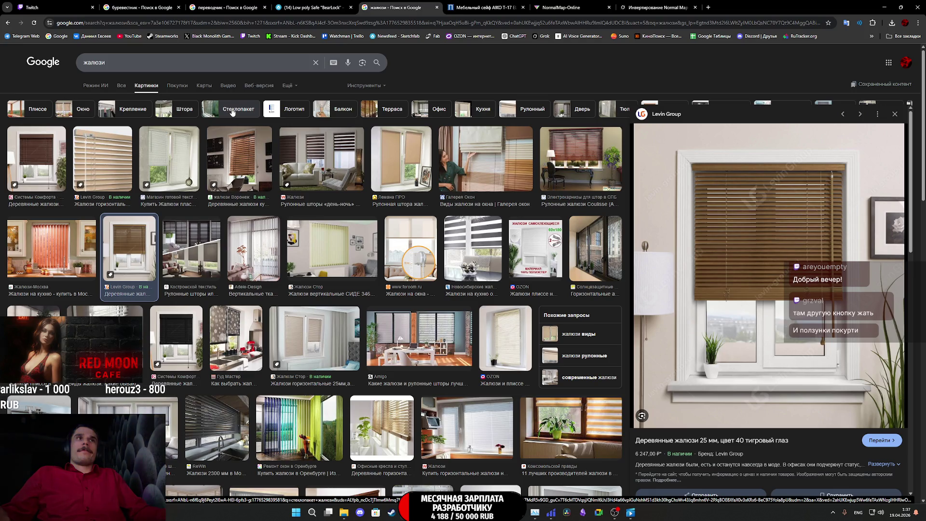
# - Save a black horizontal blinds image from the results as uyut_180kh160_chernyy_1.jpg
pyautogui.scroll(-5, 397, 198)
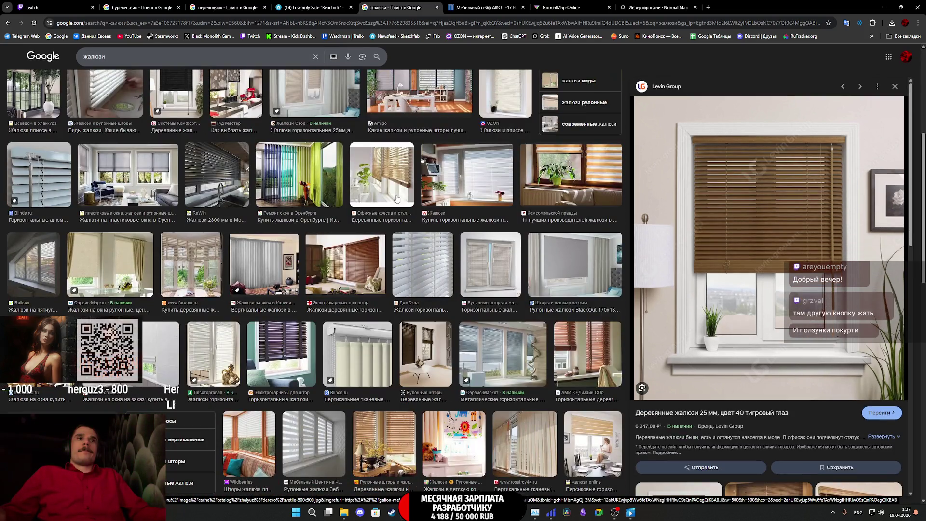
pyautogui.scroll(-7, 358, 285)
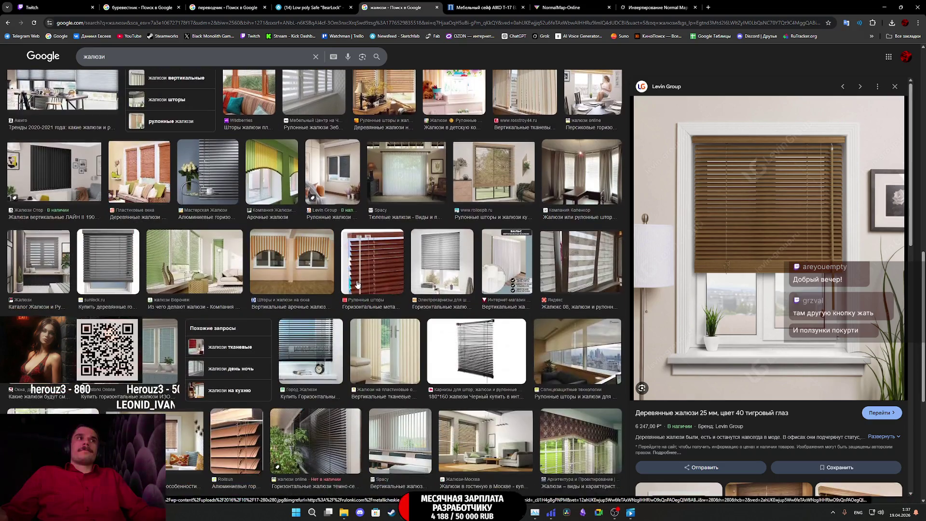
pyautogui.click(63, 183)
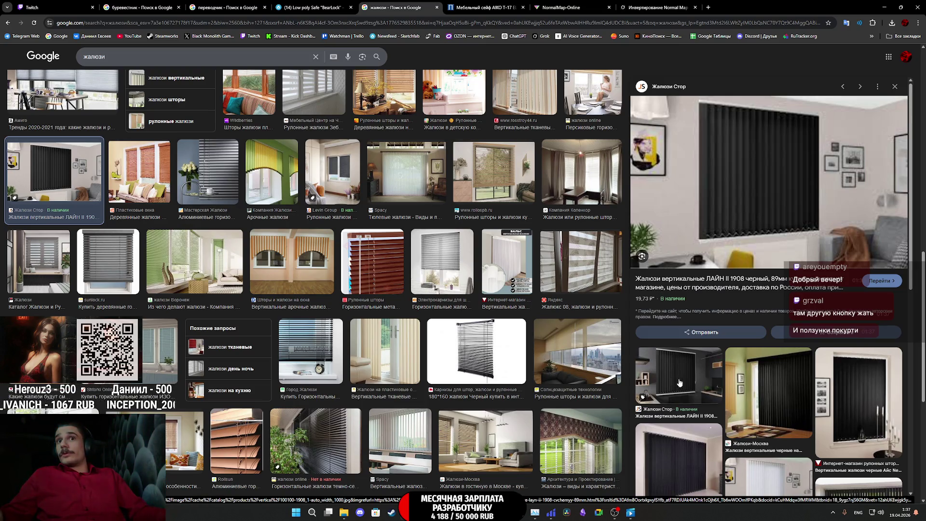
pyautogui.scroll(-2, 697, 391)
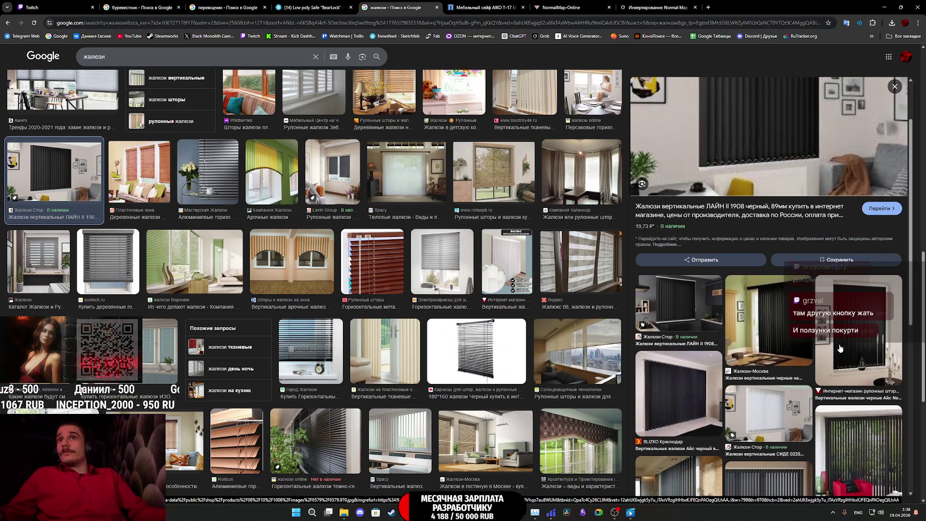
pyautogui.click(503, 349)
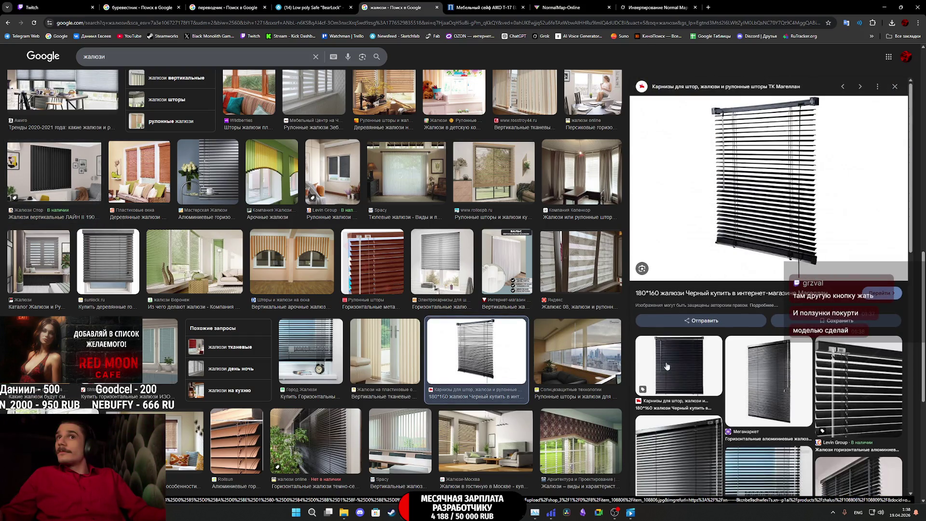
pyautogui.click(675, 362)
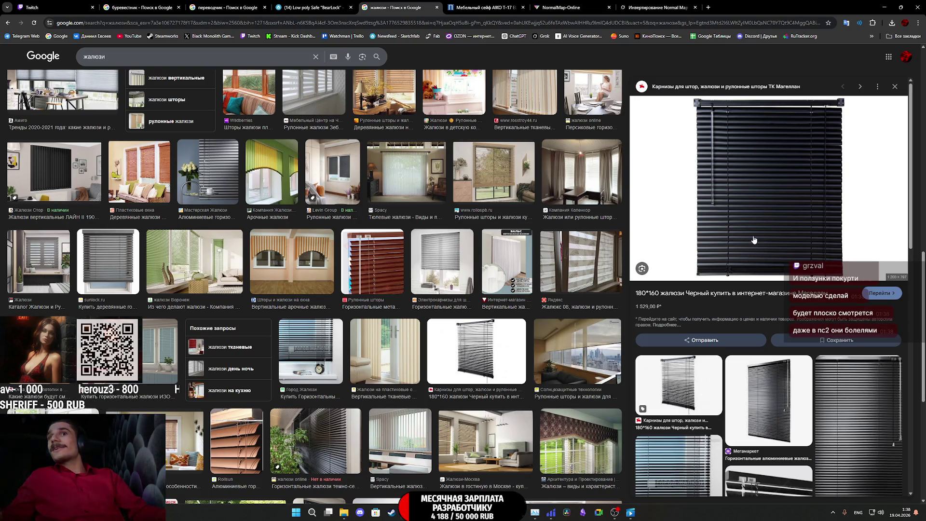
pyautogui.click(860, 374)
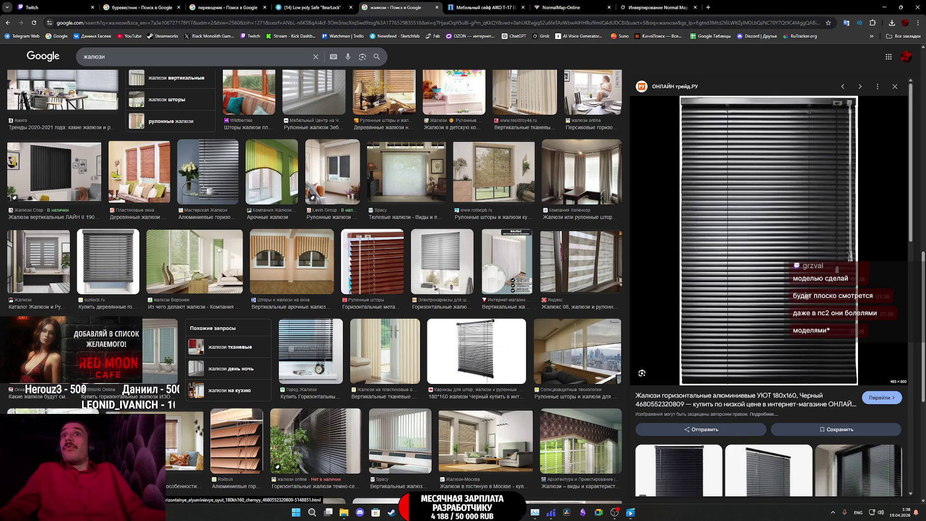
pyautogui.rightClick(807, 296)
pyautogui.click(727, 405)
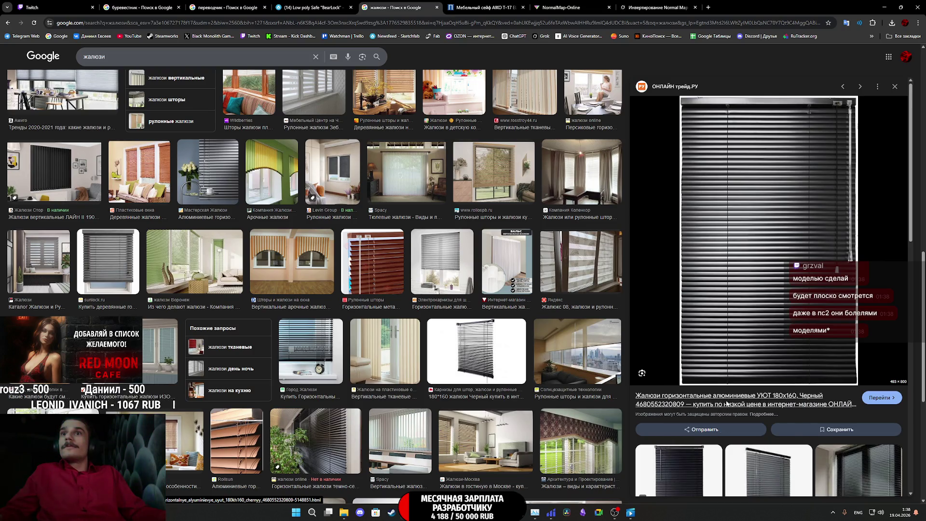
pyautogui.click(371, 222)
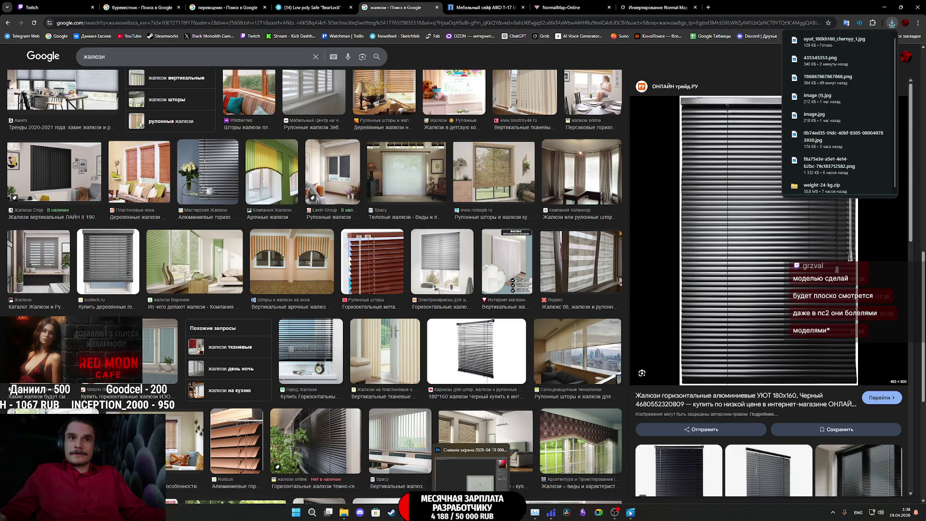
pyautogui.click(487, 513)
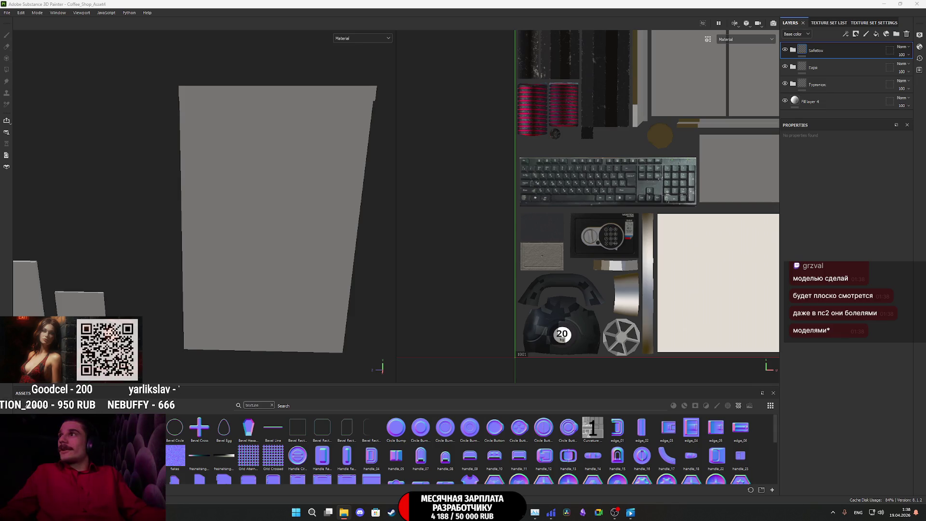
# - Import the downloaded blinds image as a texture into the Coffee_Shop project
pyautogui.moveTo(511, 434); pyautogui.dragTo(507, 434)
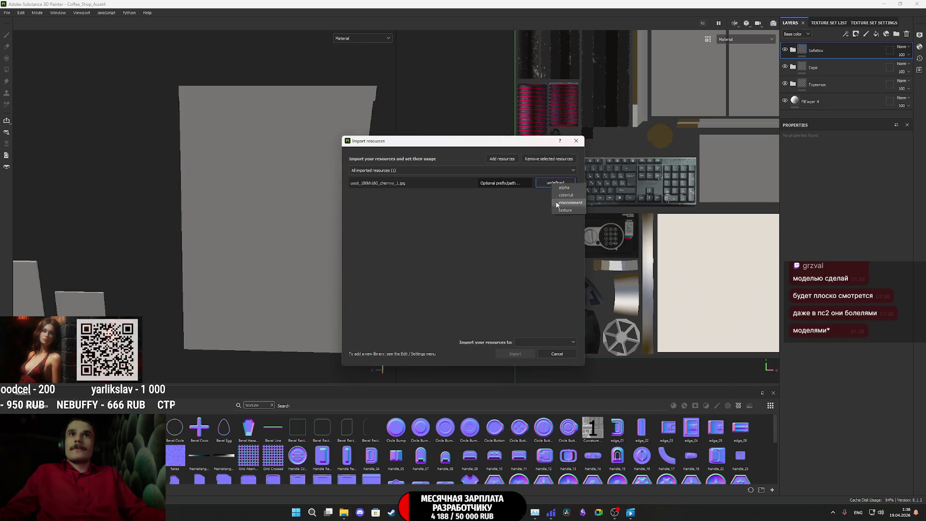
pyautogui.click(556, 342)
pyautogui.click(540, 351)
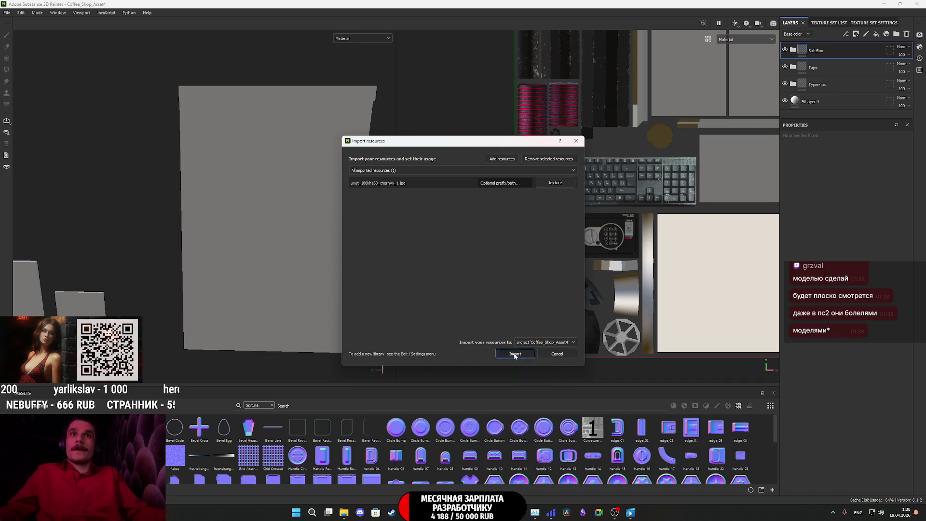
pyautogui.click(516, 354)
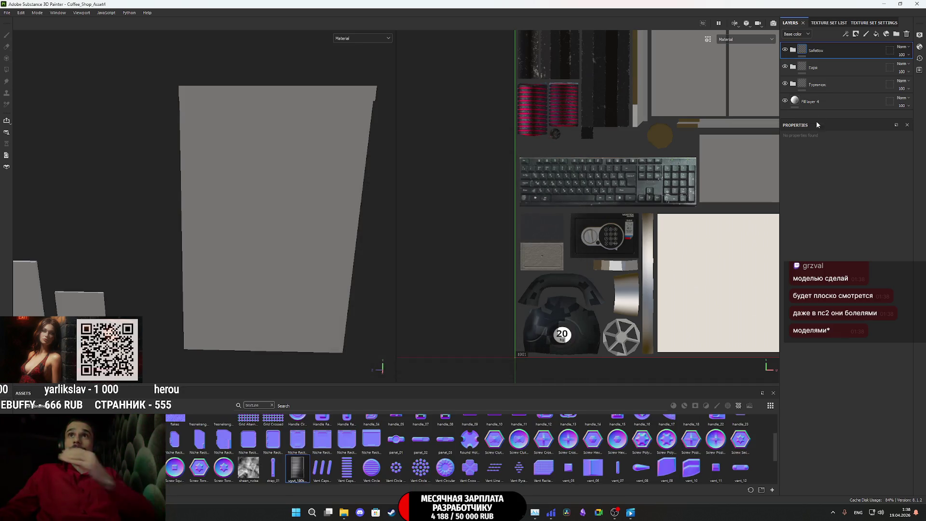
# - Add Fill layer 7 with the blinds image as colour, height off, masked to the blinds island
pyautogui.click(877, 34)
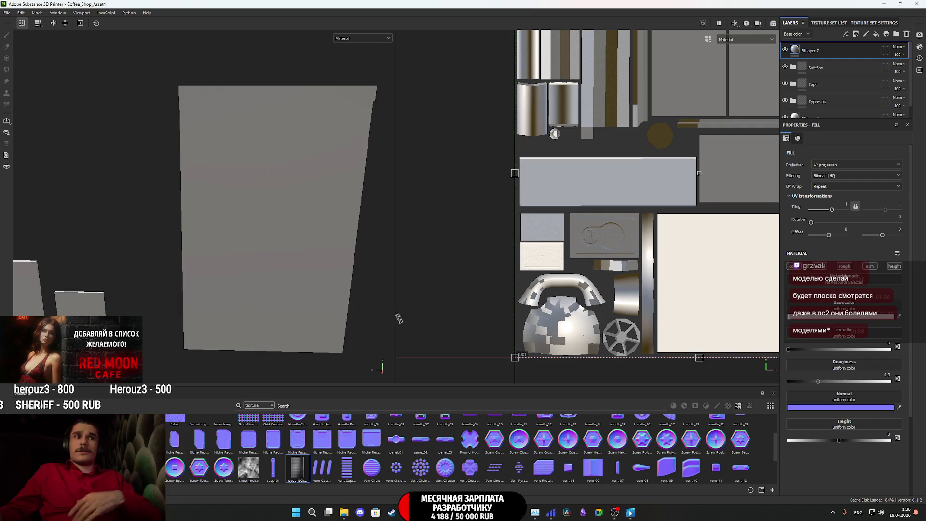
pyautogui.moveTo(304, 468)
pyautogui.mouseDown()
pyautogui.moveTo(772, 381)
pyautogui.moveTo(843, 306)
pyautogui.mouseUp()
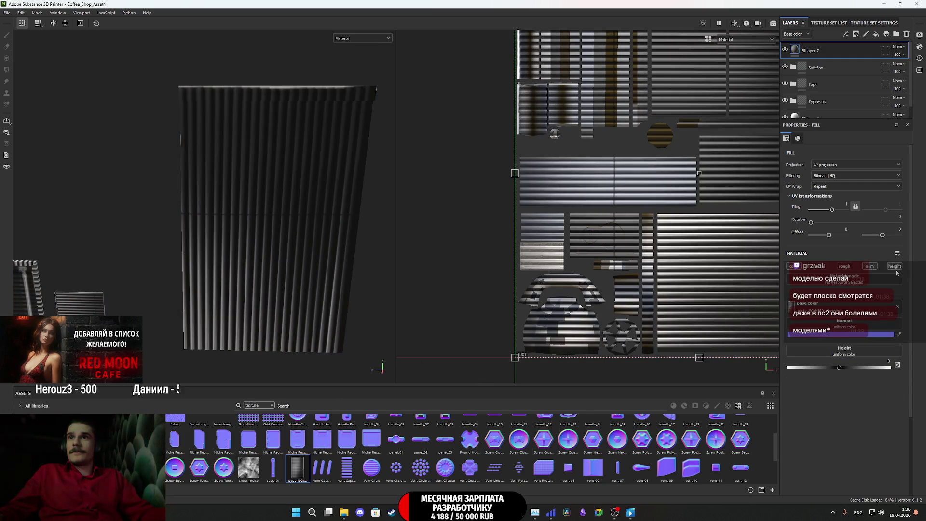
pyautogui.click(795, 50)
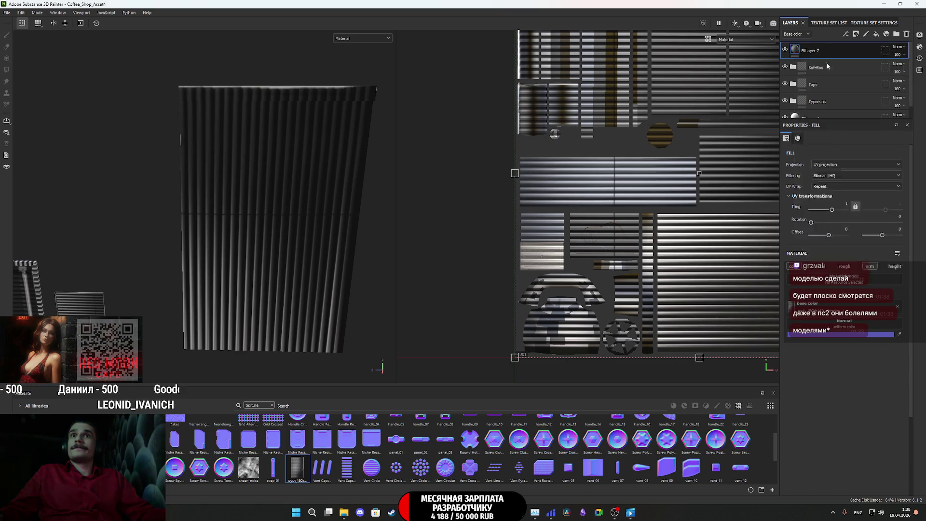
pyautogui.moveTo(730, 247); pyautogui.dragTo(507, 248, button='middle')
pyautogui.click(559, 263)
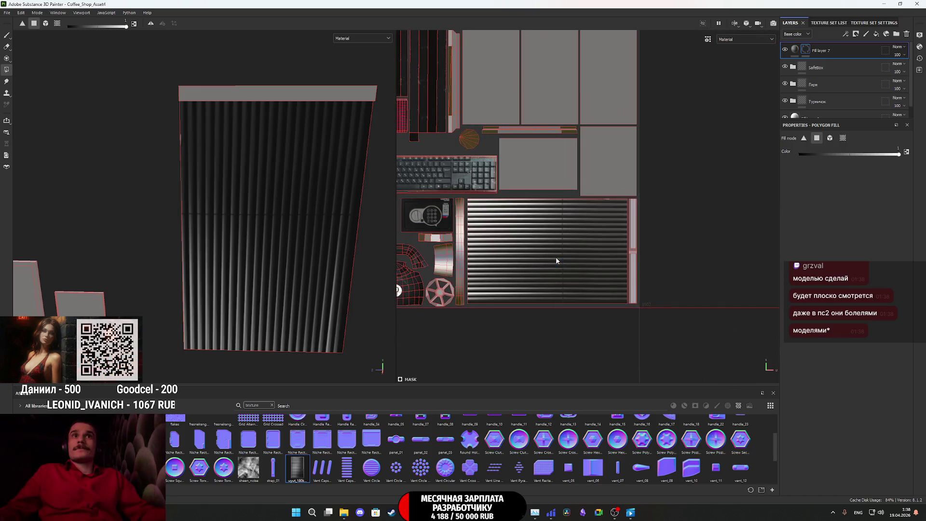
# - Rotate the blinds texture to 270 so the stripes run horizontally
pyautogui.click(795, 50)
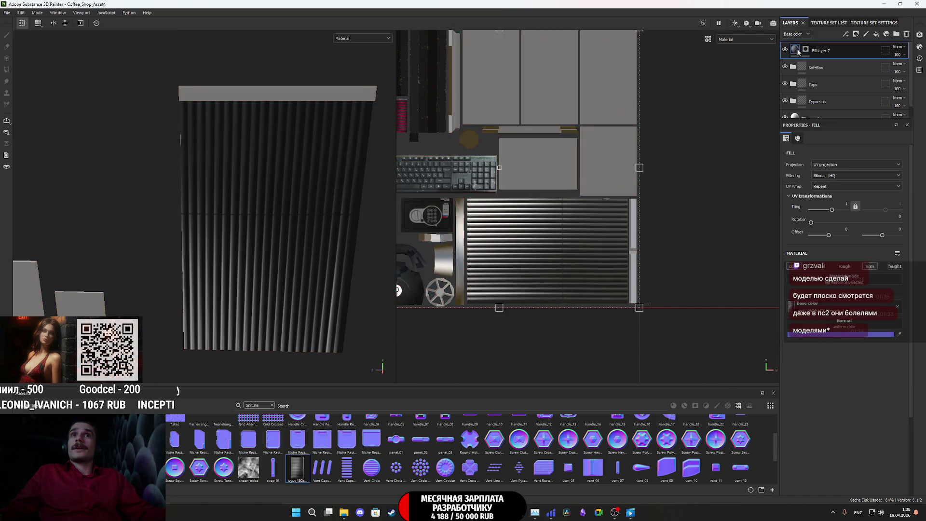
pyautogui.scroll(-2, 627, 141)
pyautogui.moveTo(628, 141); pyautogui.dragTo(626, 171, button='middle')
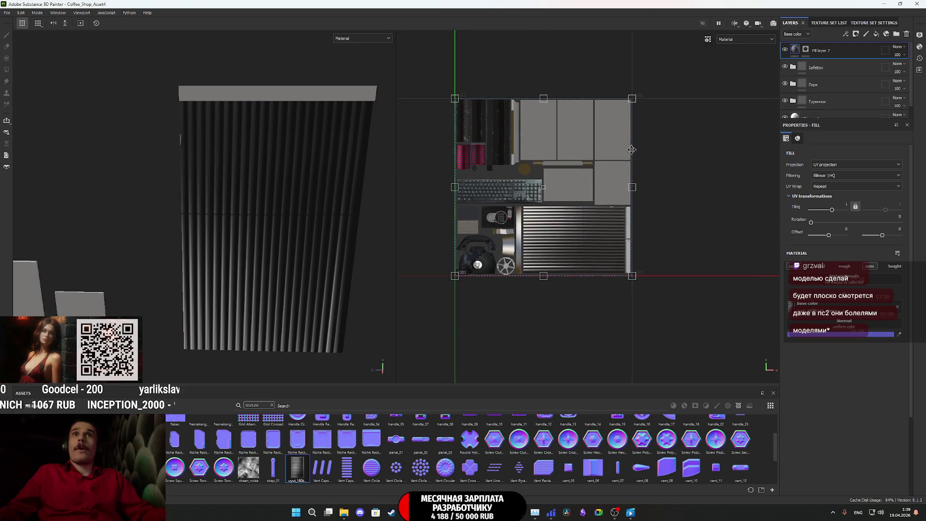
pyautogui.moveTo(653, 82)
pyautogui.mouseDown()
pyautogui.moveTo(689, 185)
pyautogui.moveTo(650, 299)
pyautogui.mouseUp()
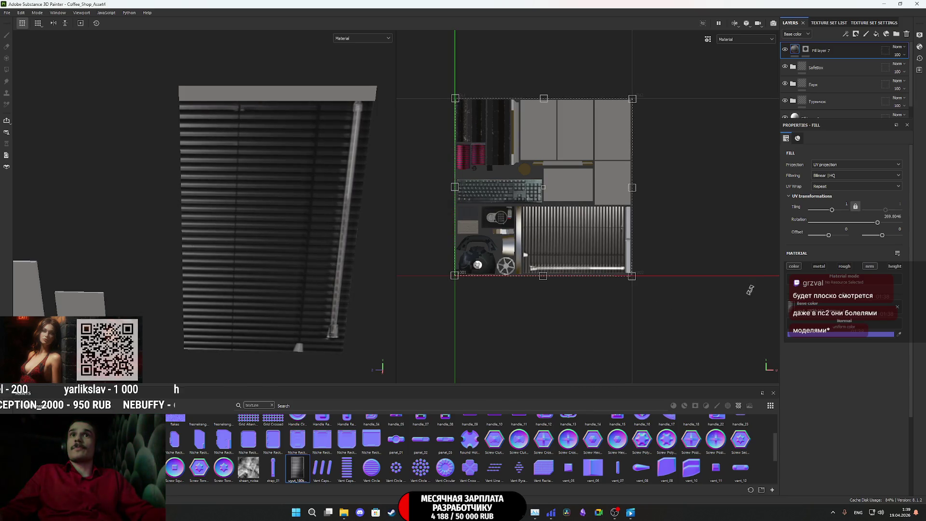
pyautogui.click(892, 216)
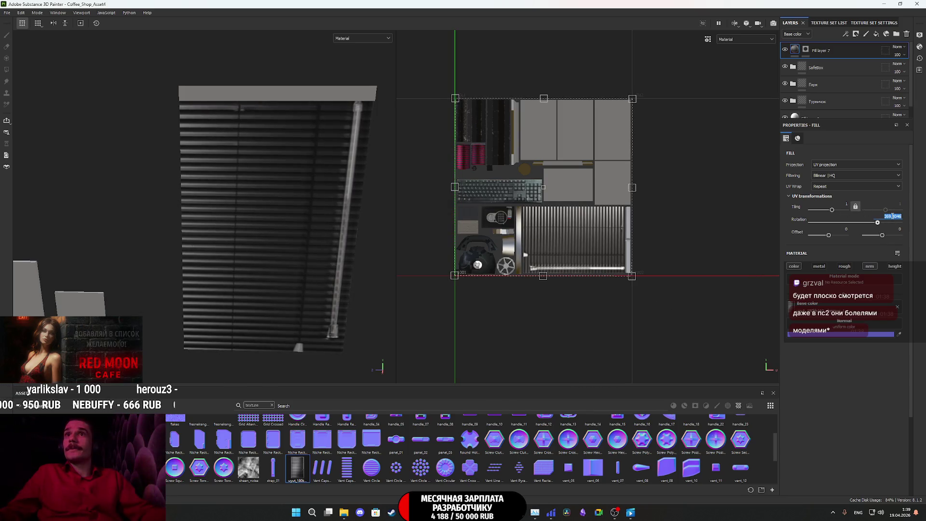
pyautogui.write('270')
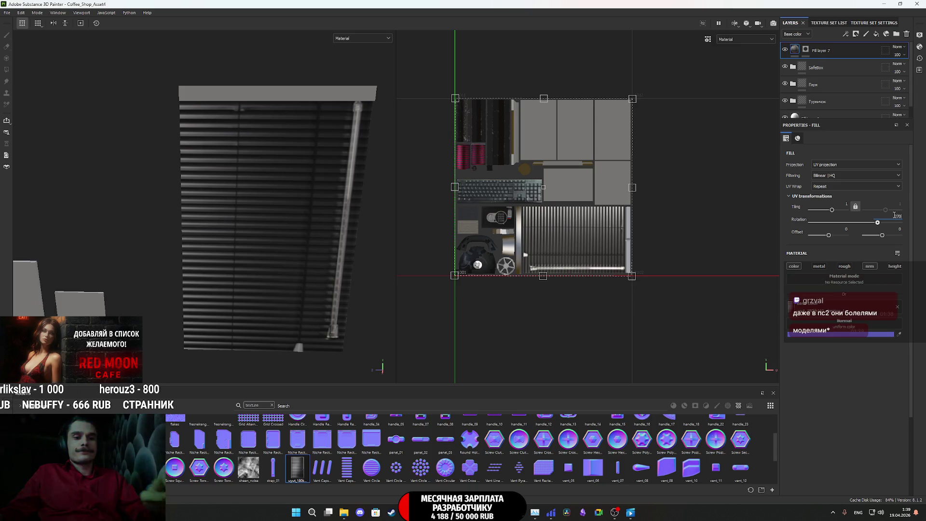
# - Tile the stripe texture to about 2.5 × 1.6 so the slats are denser
pyautogui.moveTo(632, 276); pyautogui.dragTo(625, 267)
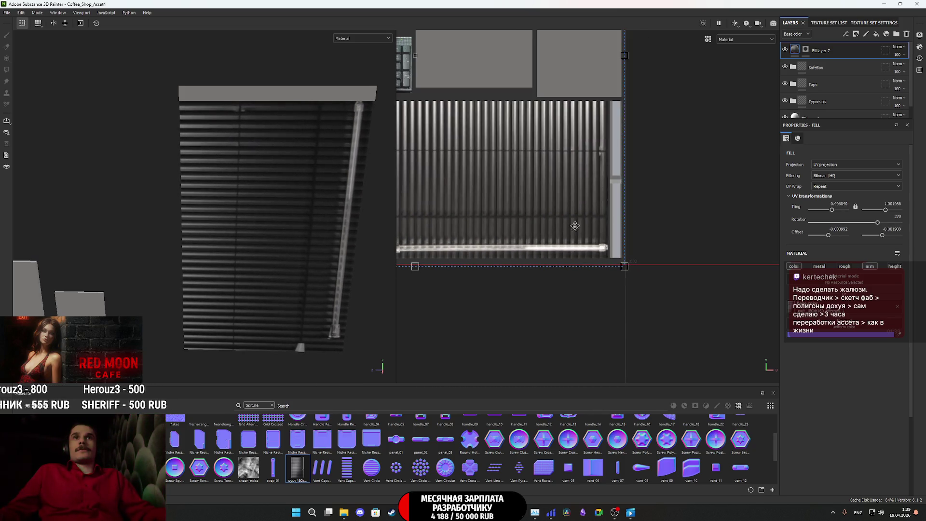
pyautogui.scroll(-3, 579, 228)
pyautogui.moveTo(461, 50); pyautogui.dragTo(553, 198)
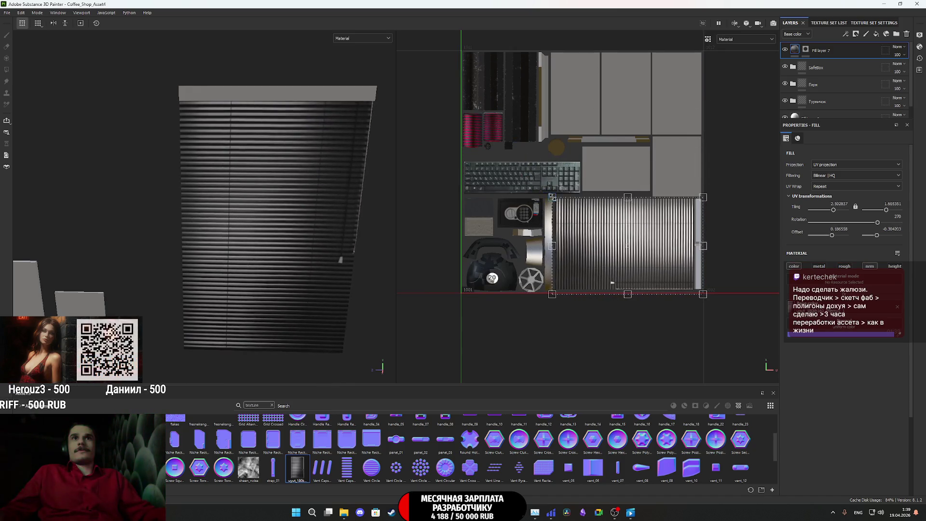
pyautogui.scroll(8, 554, 196)
pyautogui.moveTo(551, 165); pyautogui.dragTo(560, 172)
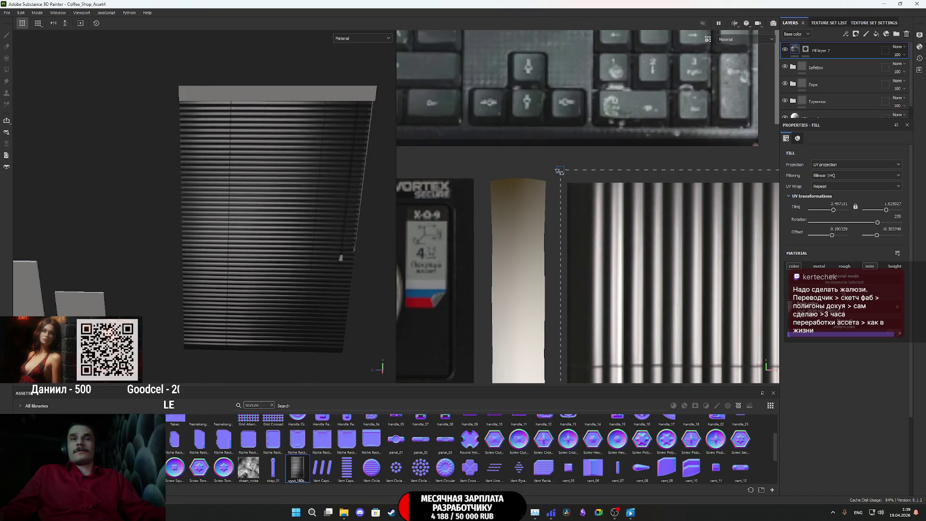
pyautogui.scroll(3, 272, 210)
pyautogui.moveTo(278, 211)
pyautogui.keyDown('alt'); pyautogui.mouseDown()
pyautogui.moveTo(244, 178)
pyautogui.moveTo(295, 207)
pyautogui.moveTo(227, 219)
pyautogui.mouseUp(); pyautogui.keyUp('alt')
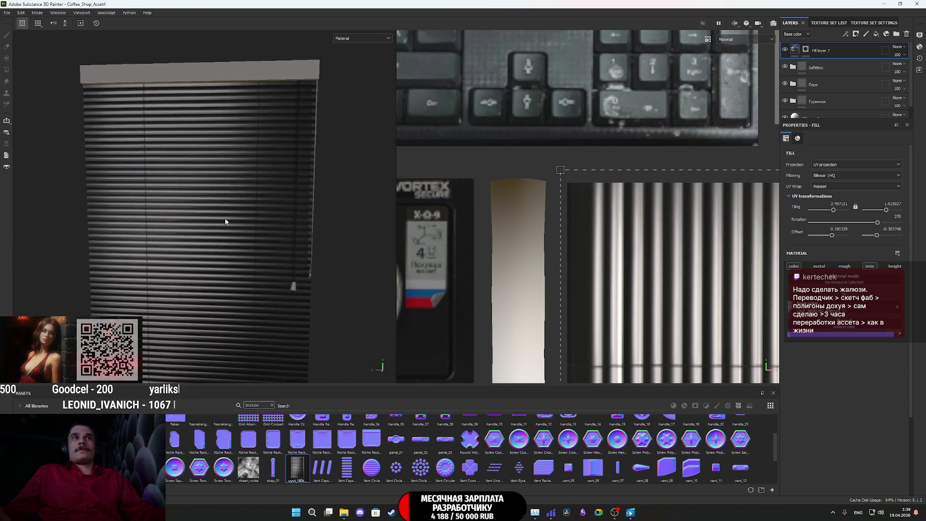
pyautogui.scroll(-3, 236, 222)
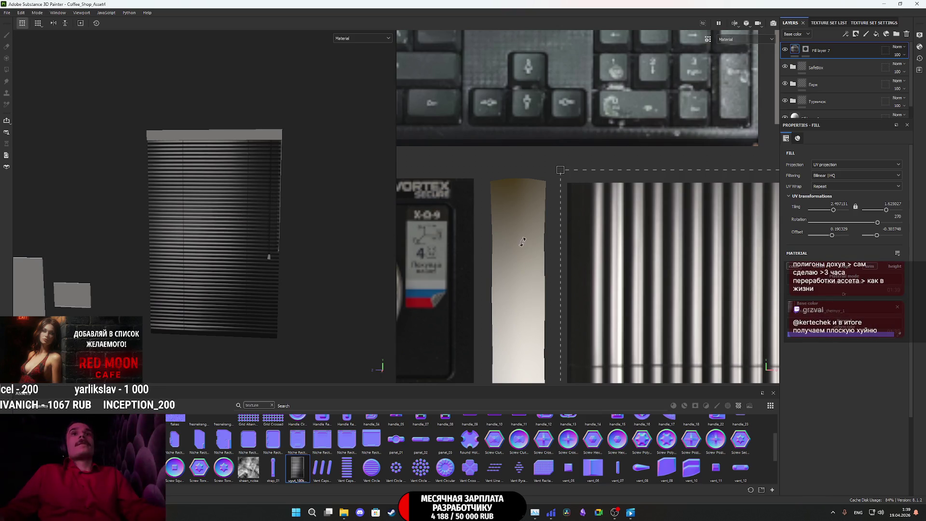
pyautogui.scroll(-2, 523, 243)
pyautogui.scroll(5, 605, 250)
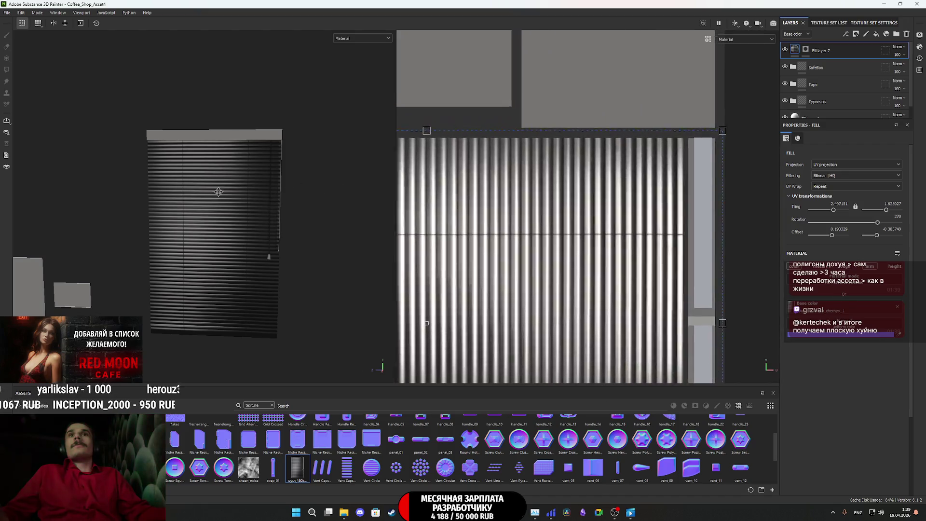
pyautogui.scroll(2, 585, 294)
# - Stretch the stripe tiling to about 2.50 × 1.87 and inspect the slats from several angles
pyautogui.moveTo(688, 335)
pyautogui.mouseDown()
pyautogui.moveTo(562, 338)
pyautogui.moveTo(664, 340)
pyautogui.mouseUp()
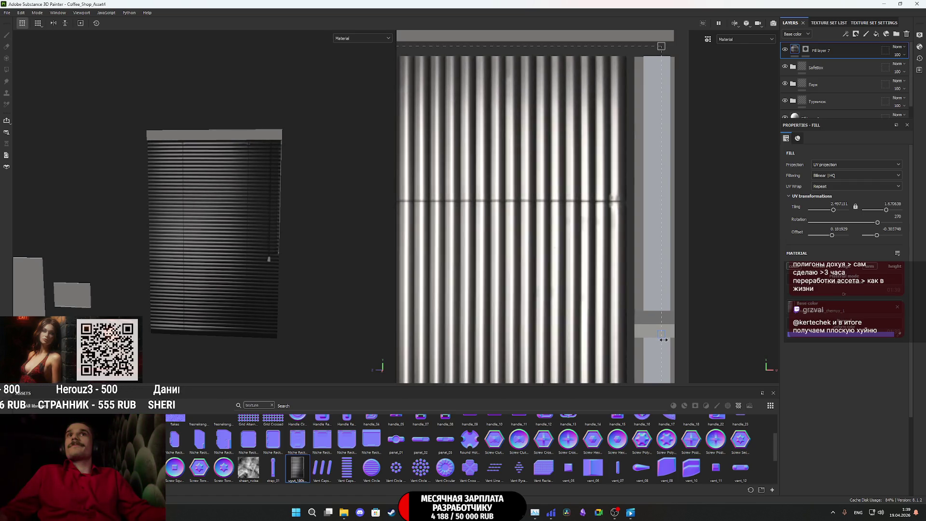
pyautogui.scroll(3, 209, 209)
pyautogui.moveTo(209, 209)
pyautogui.keyDown('alt'); pyautogui.mouseDown()
pyautogui.moveTo(252, 190)
pyautogui.moveTo(353, 225)
pyautogui.moveTo(235, 242)
pyautogui.moveTo(145, 217)
pyautogui.moveTo(207, 222)
pyautogui.moveTo(232, 209)
pyautogui.moveTo(76, 207)
pyautogui.moveTo(190, 230)
pyautogui.moveTo(139, 217)
pyautogui.moveTo(232, 221)
pyautogui.moveTo(195, 220)
pyautogui.mouseUp(); pyautogui.keyUp('alt')
pyautogui.scroll(-6, 208, 217)
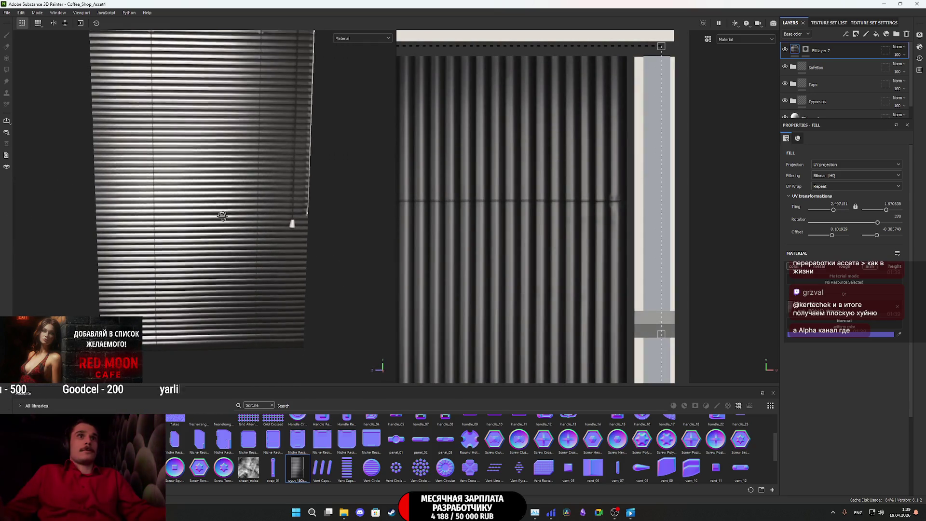
pyautogui.scroll(2, 223, 228)
pyautogui.scroll(3, 223, 228)
pyautogui.moveTo(238, 204)
pyautogui.keyDown('alt'); pyautogui.mouseDown()
pyautogui.moveTo(217, 180)
pyautogui.moveTo(207, 207)
pyautogui.mouseUp(); pyautogui.keyUp('alt')
pyautogui.scroll(3, 243, 233)
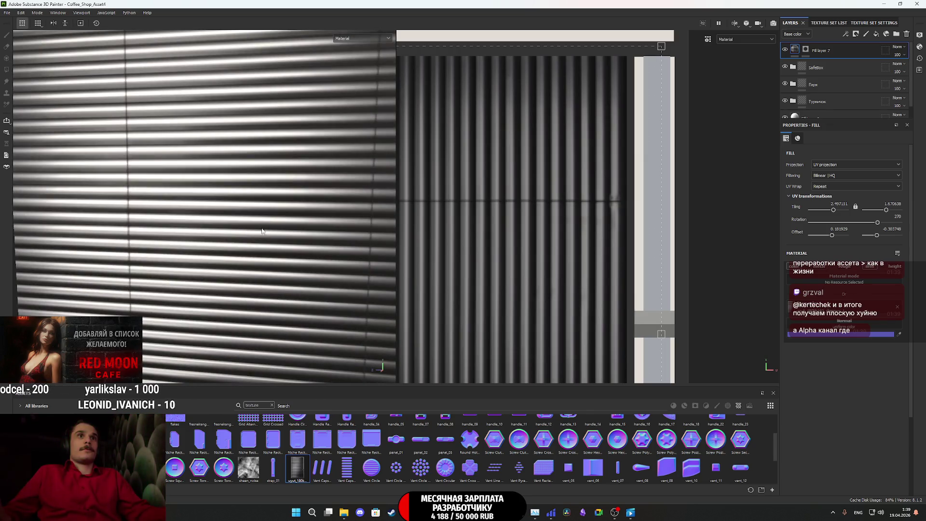
pyautogui.keyDown('alt'); pyautogui.moveTo(281, 227); pyautogui.dragTo(263, 230); pyautogui.keyUp('alt')
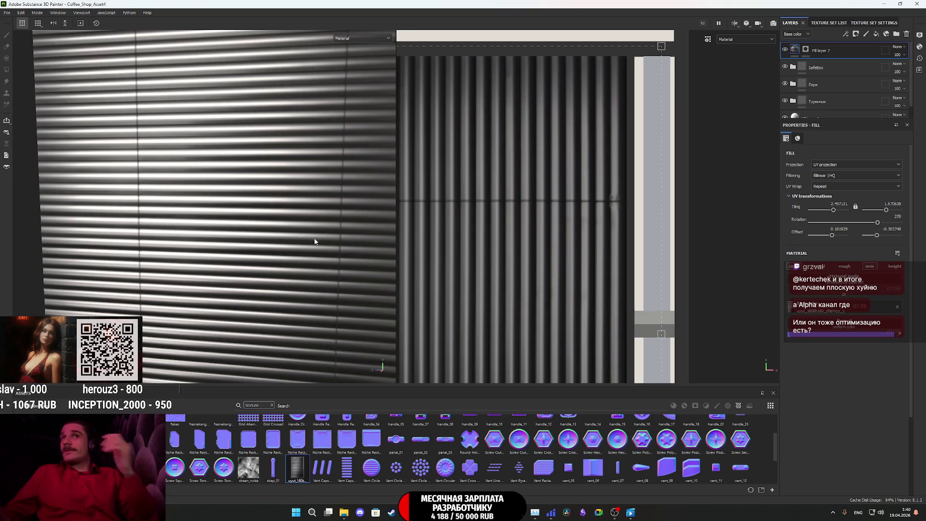
pyautogui.scroll(-5, 313, 240)
pyautogui.keyDown('alt'); pyautogui.moveTo(321, 226); pyautogui.dragTo(272, 238, button='middle'); pyautogui.keyUp('alt')
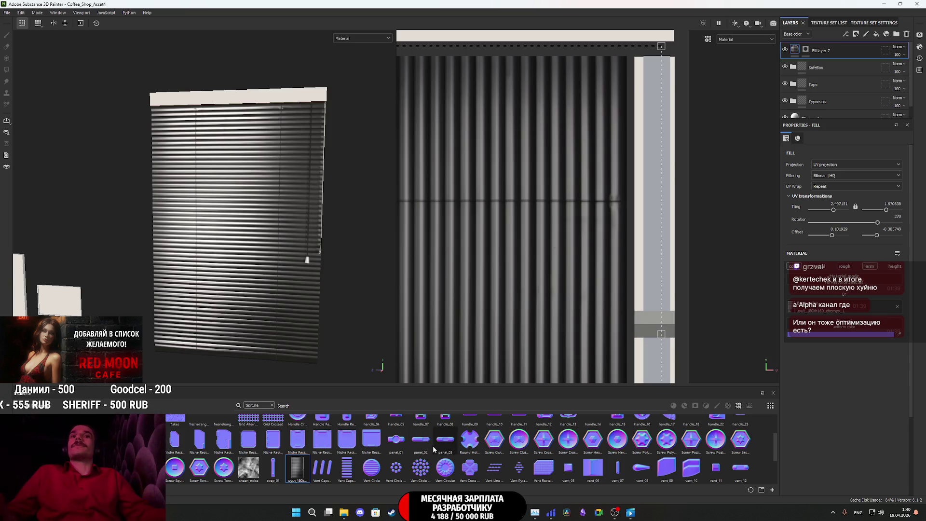
# - Open the 'Accurate Normal Map Generation' chat in Grok
pyautogui.hotkey('alt', 'Tab')
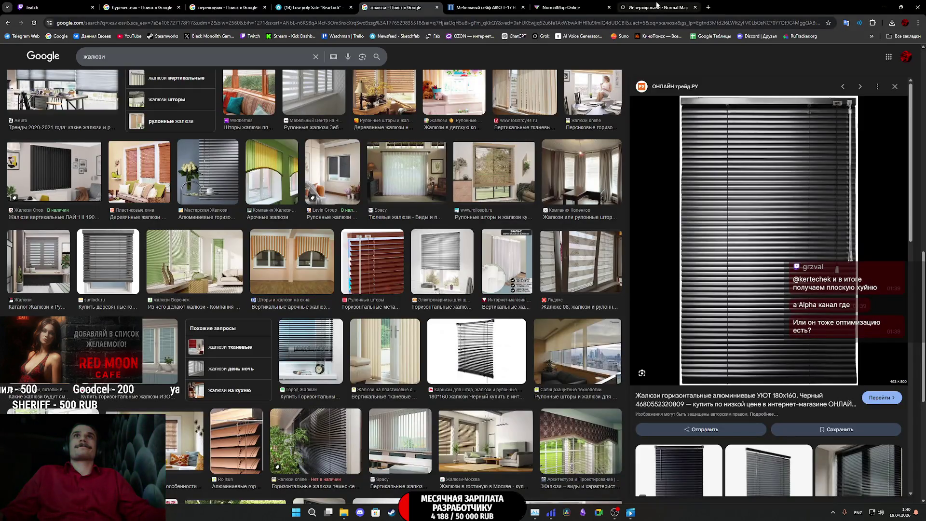
pyautogui.click(658, 6)
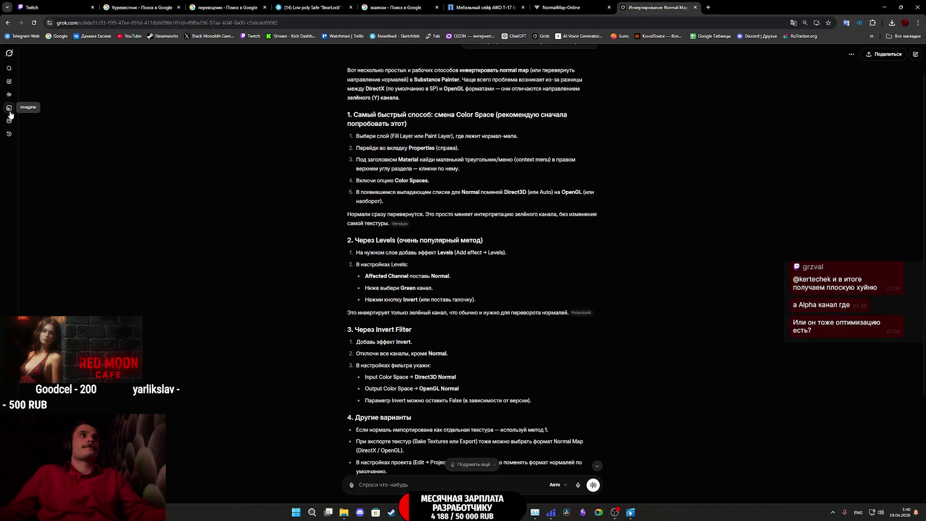
pyautogui.click(9, 134)
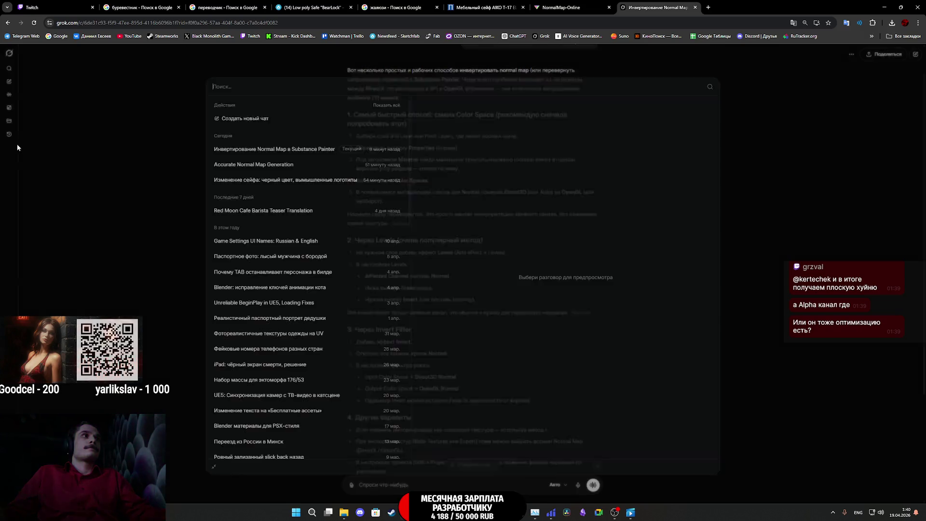
pyautogui.click(284, 163)
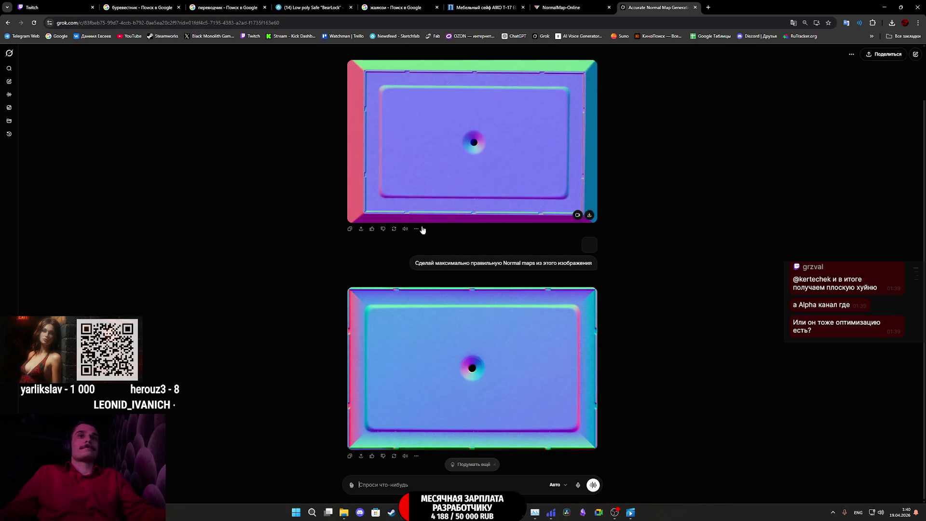
# - Send the earlier normal map prompt with the blinds image and view the generated result
pyautogui.click(592, 109)
pyautogui.hotkey('ctrl', 'v')
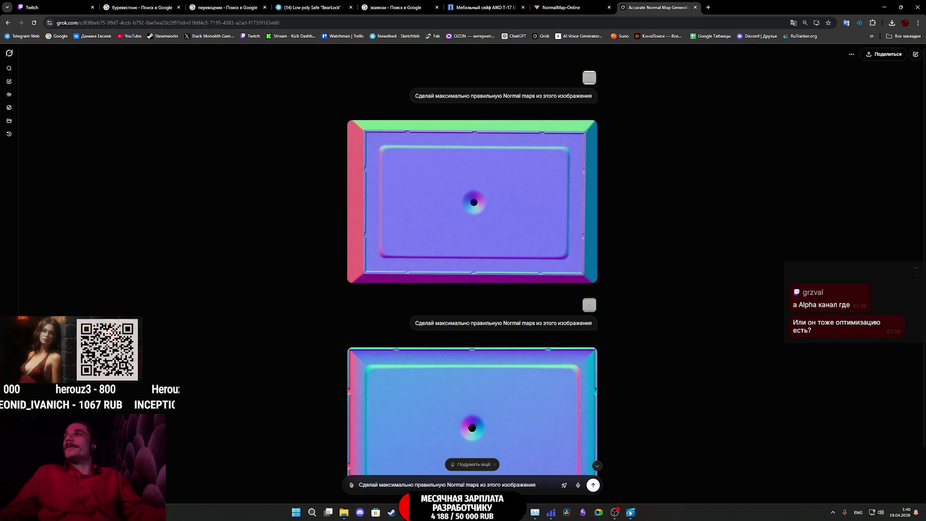
pyautogui.moveTo(925, 425)
pyautogui.mouseDown()
pyautogui.moveTo(490, 434)
pyautogui.moveTo(497, 304)
pyautogui.mouseUp()
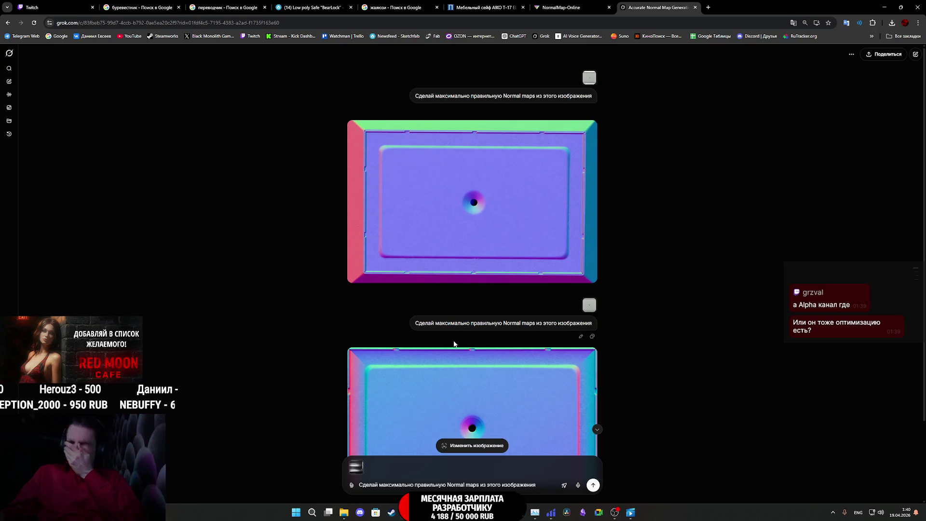
pyautogui.click(596, 486)
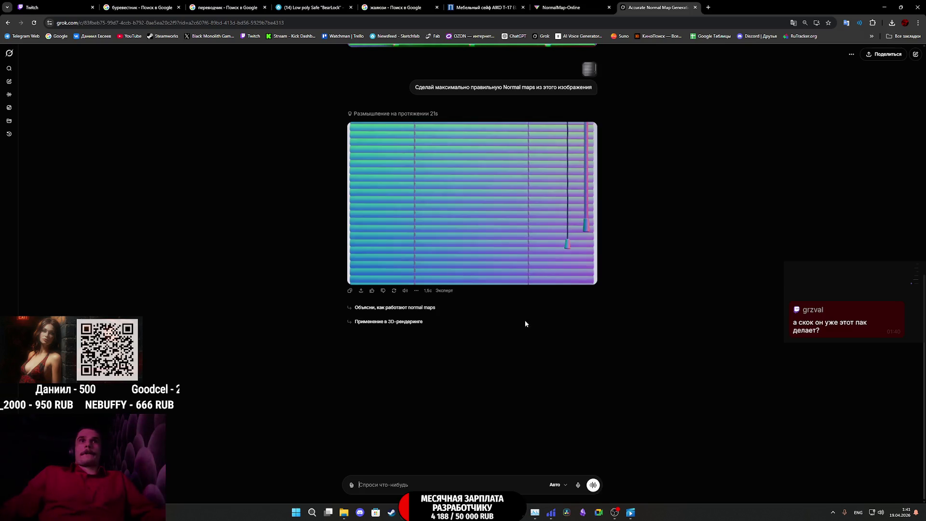
pyautogui.click(538, 210)
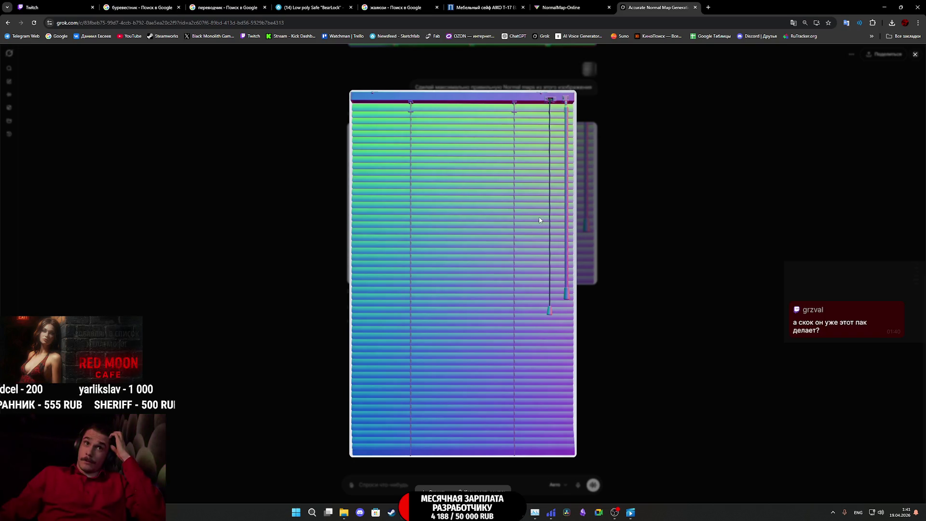
# - Save the blinds normal map as image (2).jpg and drag it into Substance 3D Painter
pyautogui.rightClick(540, 220)
pyautogui.click(592, 238)
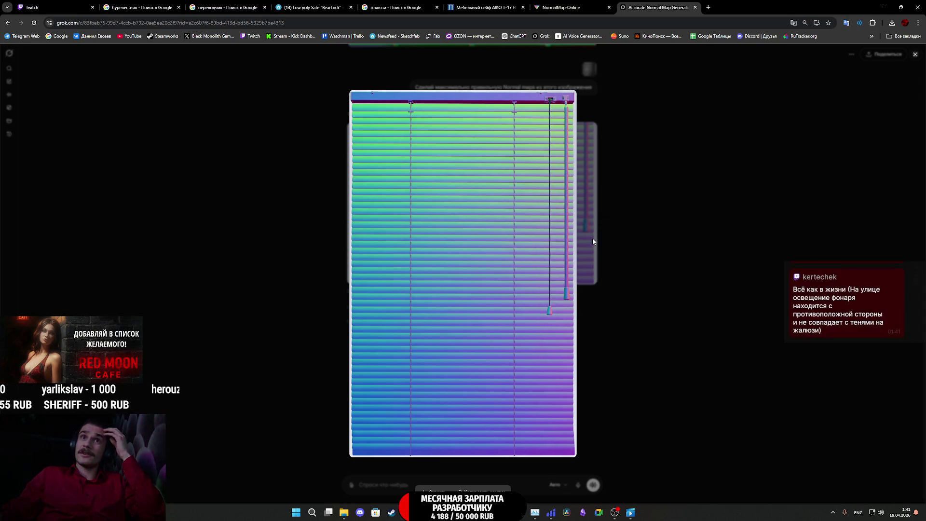
pyautogui.click(372, 222)
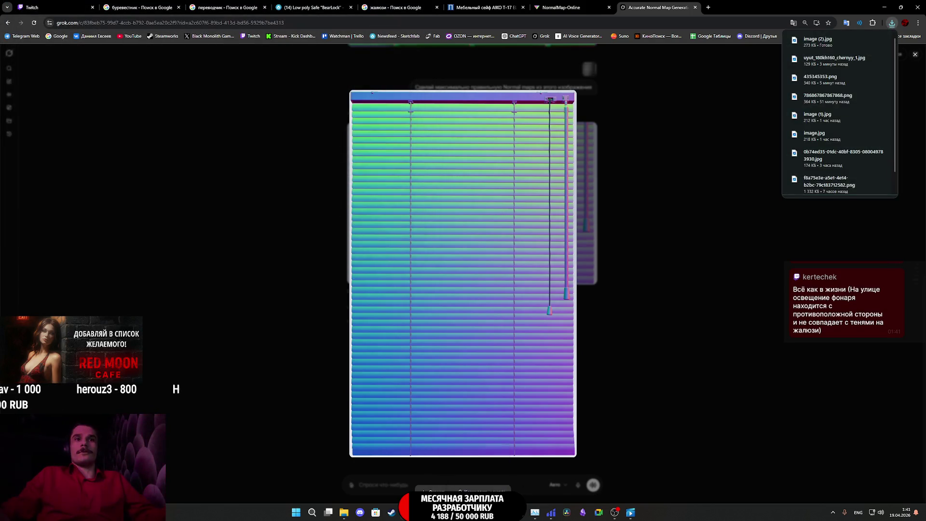
pyautogui.click(464, 512)
pyautogui.moveTo(721, 410); pyautogui.dragTo(720, 411)
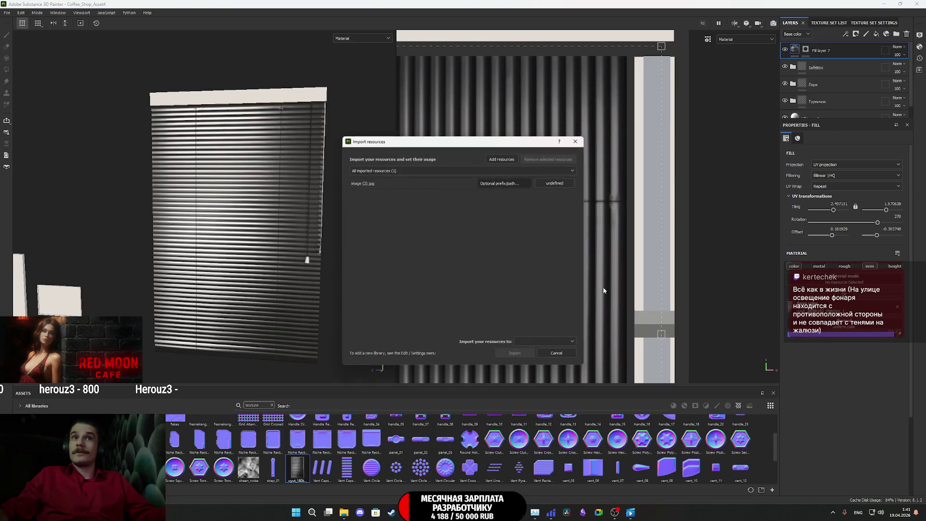
# - Import image (2).jpg as a texture and apply it as Fill layer 7's base colour
pyautogui.click(556, 182)
pyautogui.click(572, 213)
pyautogui.click(544, 342)
pyautogui.click(540, 363)
pyautogui.click(517, 355)
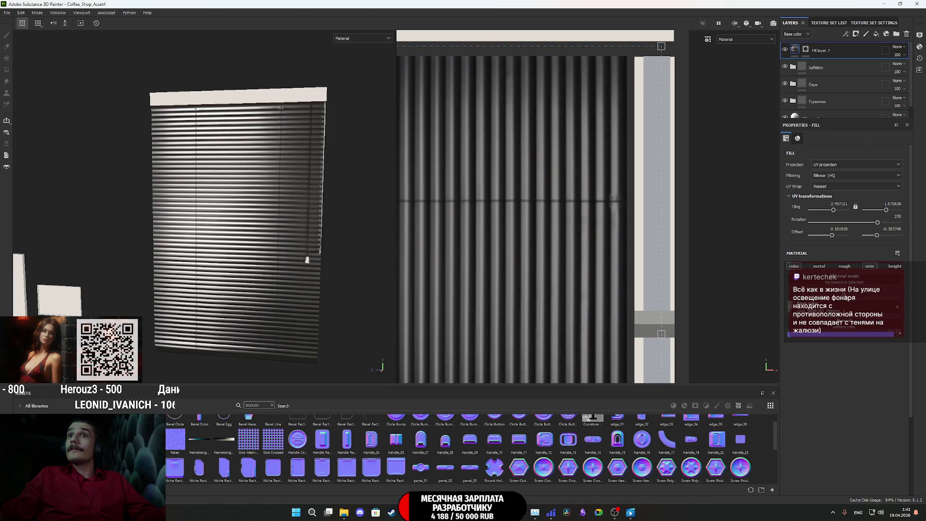
pyautogui.moveTo(825, 352); pyautogui.dragTo(839, 325)
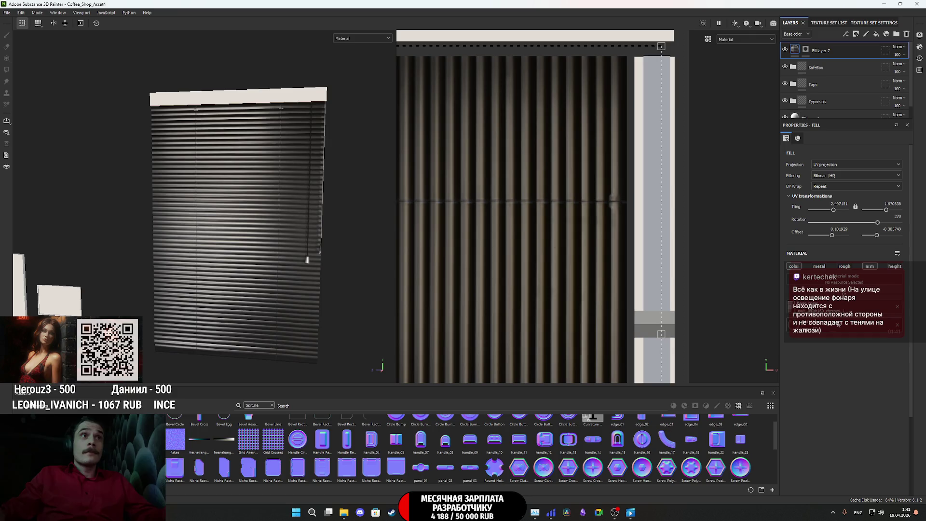
# - Check the blinds in the Normal+Height+Mesh channel, then return to Material view
pyautogui.click(360, 38)
pyautogui.click(367, 106)
pyautogui.scroll(2, 242, 227)
pyautogui.moveTo(240, 231)
pyautogui.keyDown('alt'); pyautogui.mouseDown()
pyautogui.moveTo(282, 209)
pyautogui.moveTo(213, 223)
pyautogui.moveTo(225, 228)
pyautogui.mouseUp(); pyautogui.keyUp('alt')
pyautogui.click(371, 39)
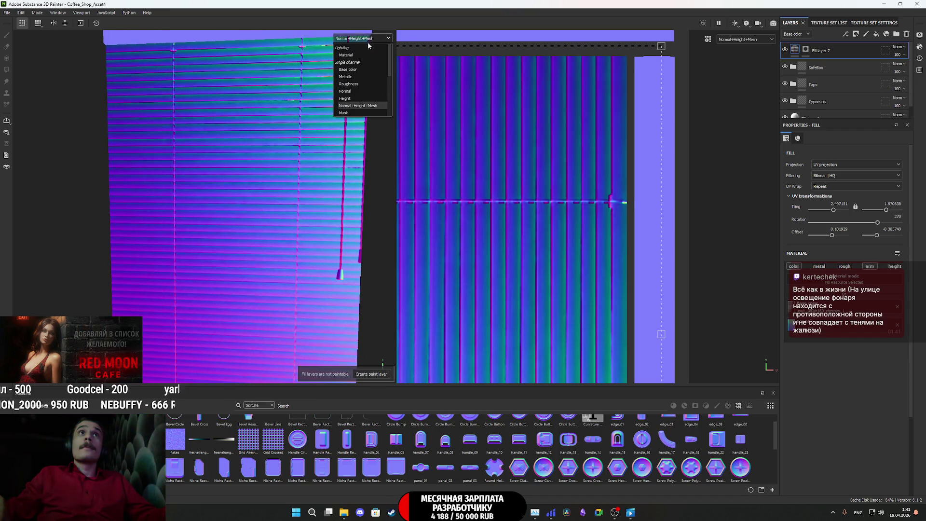
pyautogui.click(354, 55)
pyautogui.moveTo(296, 165)
pyautogui.keyDown('alt'); pyautogui.mouseDown()
pyautogui.moveTo(314, 145)
pyautogui.moveTo(312, 120)
pyautogui.moveTo(276, 167)
pyautogui.mouseUp(); pyautogui.keyUp('alt')
pyautogui.moveTo(276, 167)
pyautogui.keyDown('shift'); pyautogui.mouseDown(button='right')
pyautogui.moveTo(299, 172)
pyautogui.moveTo(270, 179)
pyautogui.moveTo(304, 171)
pyautogui.moveTo(242, 178)
pyautogui.moveTo(269, 186)
pyautogui.moveTo(266, 177)
pyautogui.mouseUp(button='right'); pyautogui.keyUp('shift')
# - Inspect the blinds' normal channel from a new angle, then return to Material view
pyautogui.click(366, 38)
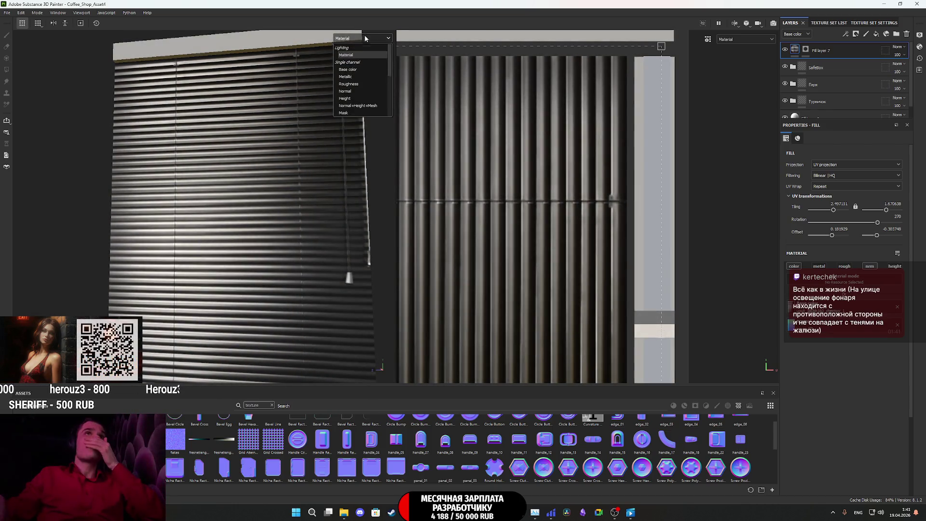
pyautogui.click(356, 106)
pyautogui.scroll(-3, 295, 176)
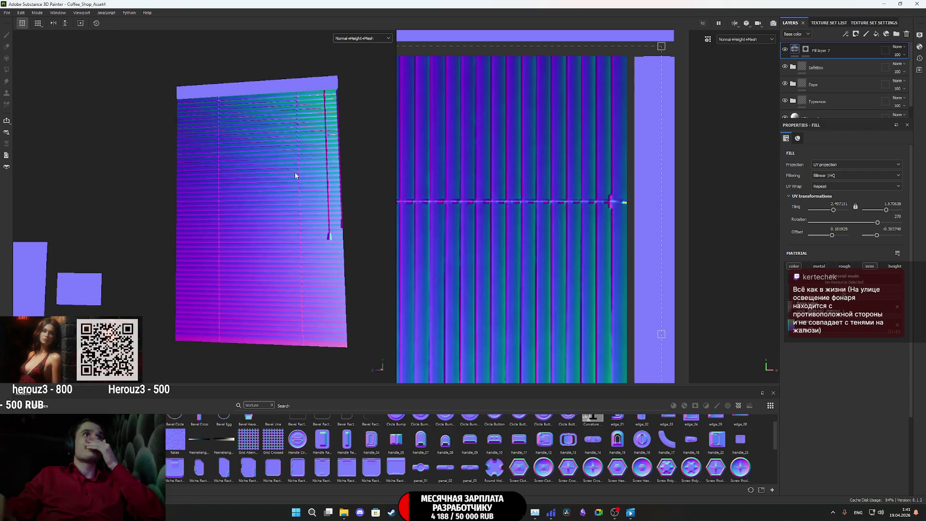
pyautogui.keyDown('alt'); pyautogui.moveTo(284, 198); pyautogui.dragTo(305, 228); pyautogui.keyUp('alt')
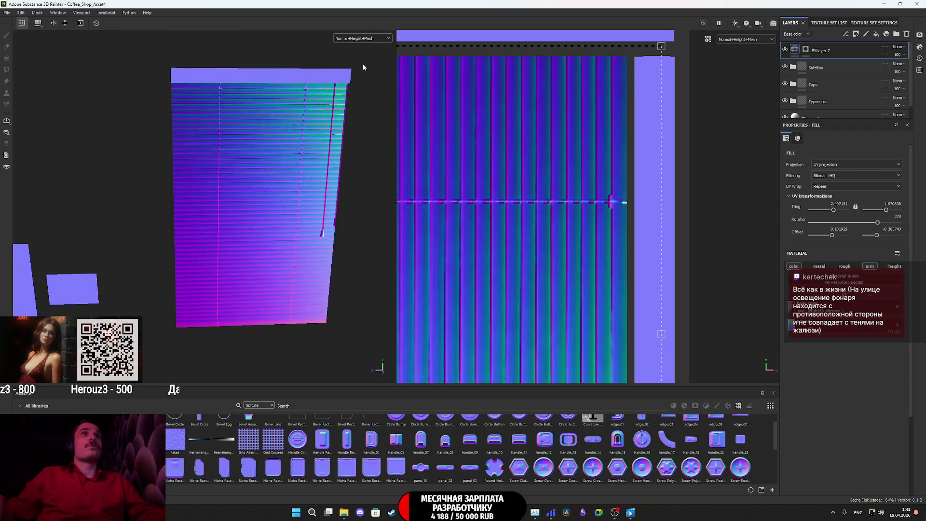
pyautogui.click(372, 40)
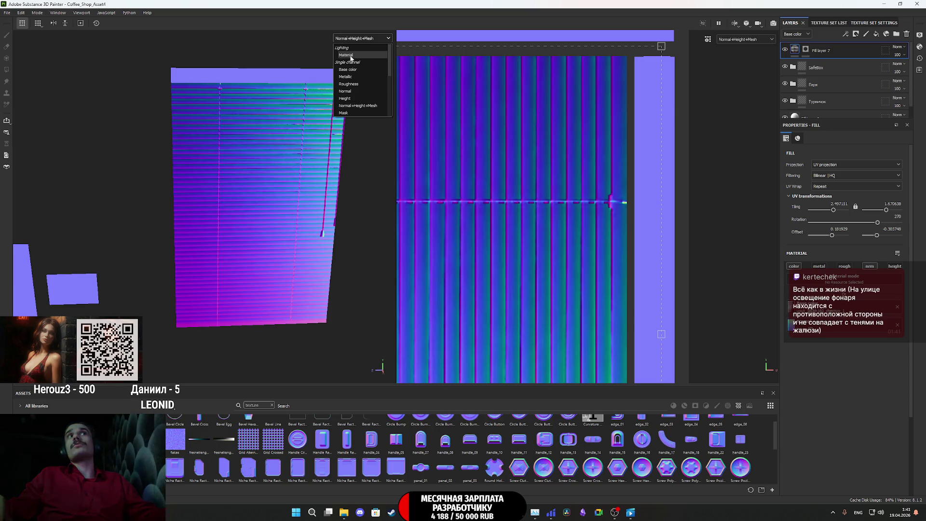
pyautogui.click(351, 56)
# - Rotate the environment lighting to check the striped relief shading on the blinds
pyautogui.moveTo(304, 118)
pyautogui.keyDown('shift'); pyautogui.mouseDown(button='right')
pyautogui.moveTo(246, 151)
pyautogui.moveTo(266, 175)
pyautogui.mouseUp(button='right'); pyautogui.keyUp('shift')
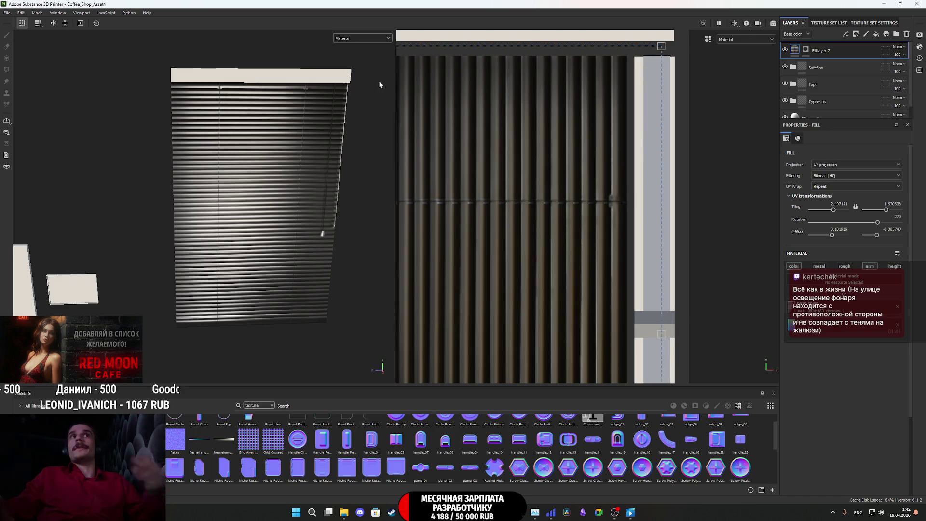
pyautogui.click(360, 40)
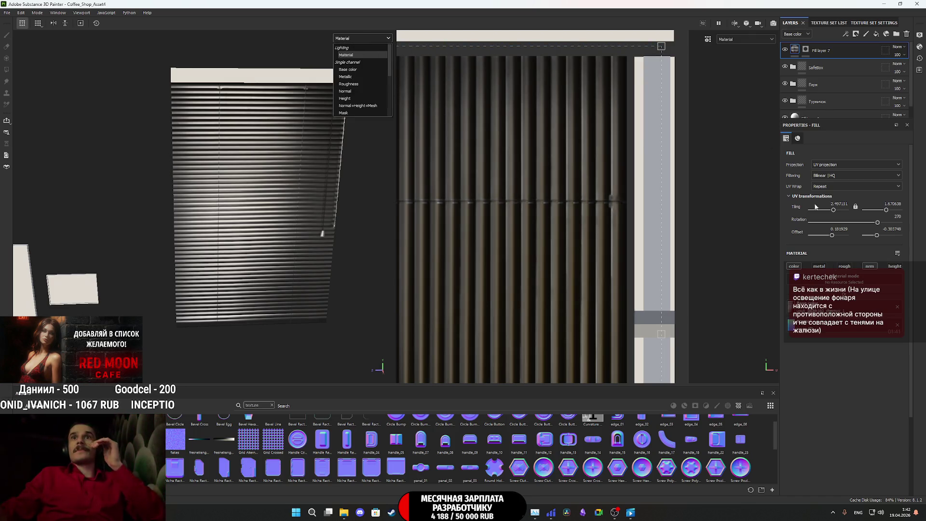
pyautogui.click(843, 372)
pyautogui.keyDown('alt'); pyautogui.moveTo(294, 227); pyautogui.dragTo(279, 205); pyautogui.keyUp('alt')
pyautogui.moveTo(279, 205)
pyautogui.keyDown('shift'); pyautogui.mouseDown(button='right')
pyautogui.moveTo(296, 211)
pyautogui.moveTo(258, 224)
pyautogui.moveTo(286, 222)
pyautogui.mouseUp(button='right'); pyautogui.keyUp('shift')
pyautogui.keyDown('shift'); pyautogui.moveTo(301, 220); pyautogui.dragTo(283, 233, button='right'); pyautogui.keyUp('shift')
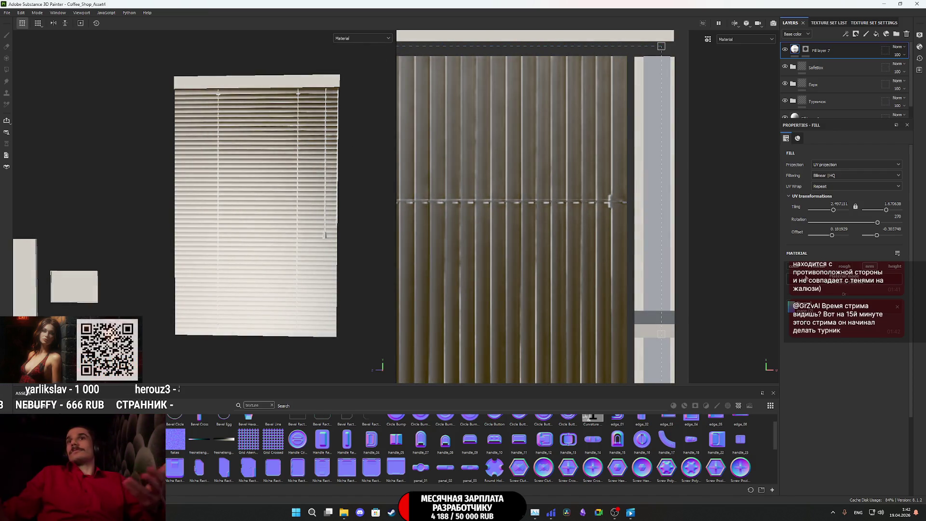
pyautogui.keyDown('shift'); pyautogui.moveTo(434, 244); pyautogui.dragTo(421, 246, button='right'); pyautogui.keyUp('shift')
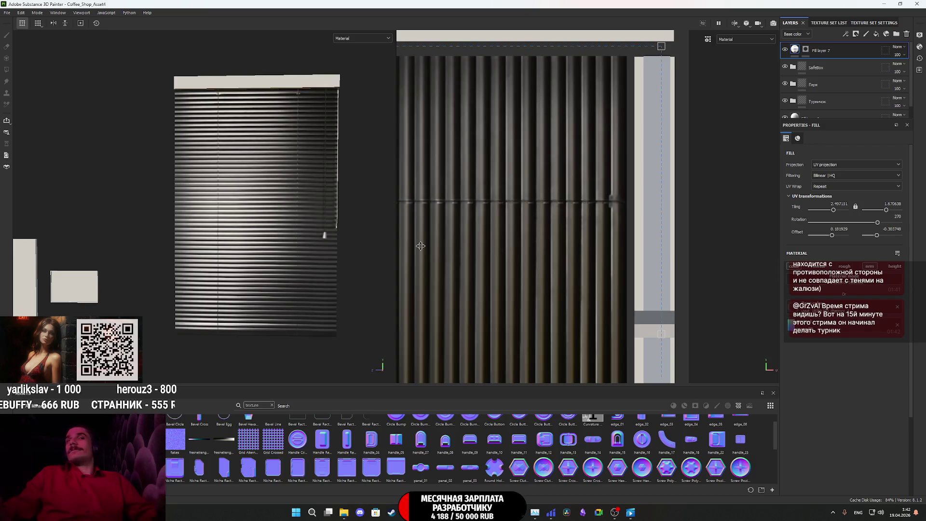
# - Slightly stretch the blinds texture's UV tiling and offset in the 2D view
pyautogui.click(356, 42)
pyautogui.click(356, 46)
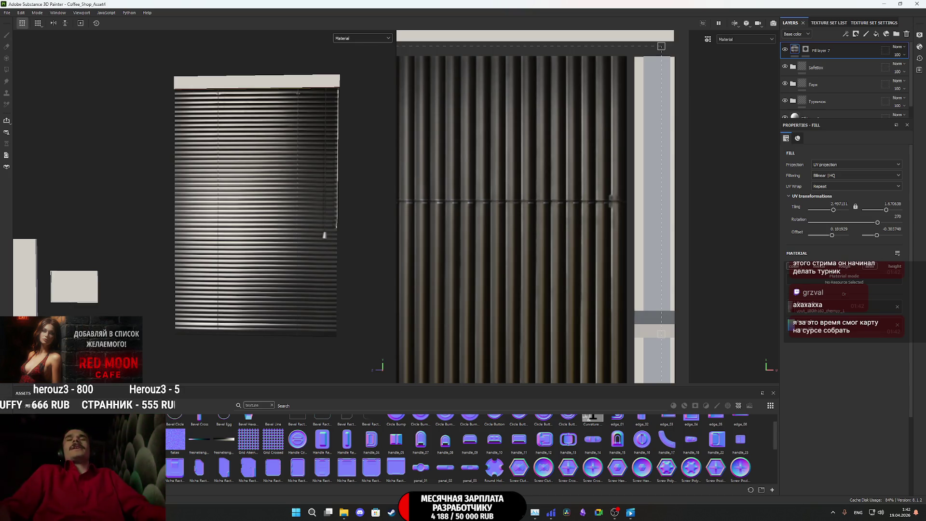
pyautogui.keyDown('alt'); pyautogui.moveTo(340, 233); pyautogui.dragTo(294, 213, button='right'); pyautogui.keyUp('alt')
pyautogui.moveTo(294, 213)
pyautogui.keyDown('alt'); pyautogui.mouseDown()
pyautogui.moveTo(314, 197)
pyautogui.moveTo(297, 203)
pyautogui.moveTo(331, 262)
pyautogui.moveTo(488, 275)
pyautogui.moveTo(101, 264)
pyautogui.moveTo(273, 267)
pyautogui.moveTo(314, 291)
pyautogui.mouseUp(); pyautogui.keyUp('alt')
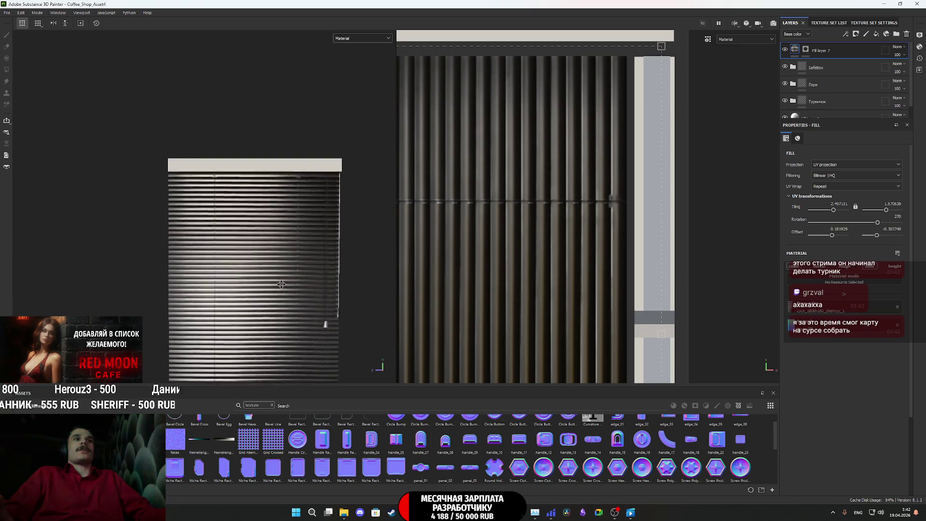
pyautogui.scroll(3, 273, 268)
pyautogui.moveTo(576, 203); pyautogui.dragTo(691, 193, button='middle')
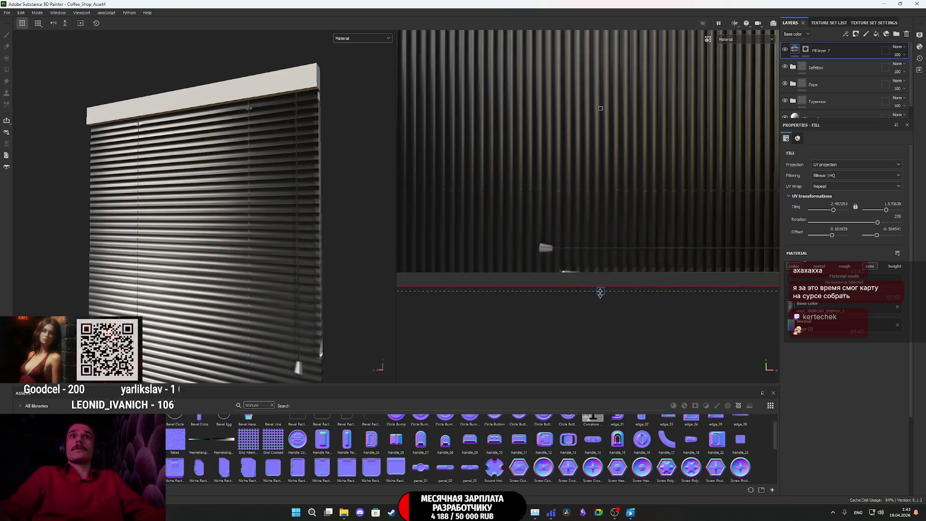
pyautogui.moveTo(601, 289); pyautogui.dragTo(597, 299)
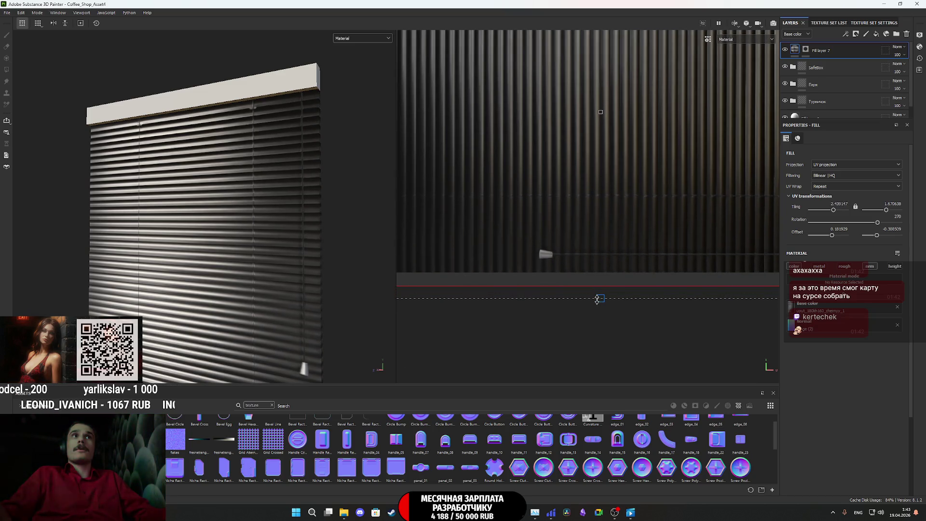
# - Reframe the blinds in the viewport and expand the Турничок layer group
pyautogui.keyDown('alt'); pyautogui.moveTo(238, 285); pyautogui.dragTo(275, 287); pyautogui.keyUp('alt')
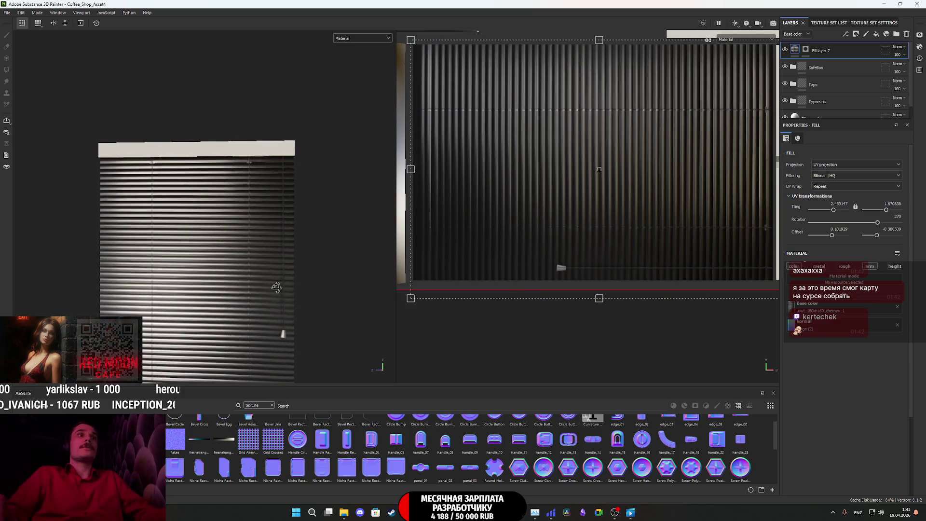
pyautogui.keyDown('alt'); pyautogui.moveTo(276, 287); pyautogui.dragTo(270, 249, button='middle'); pyautogui.keyUp('alt')
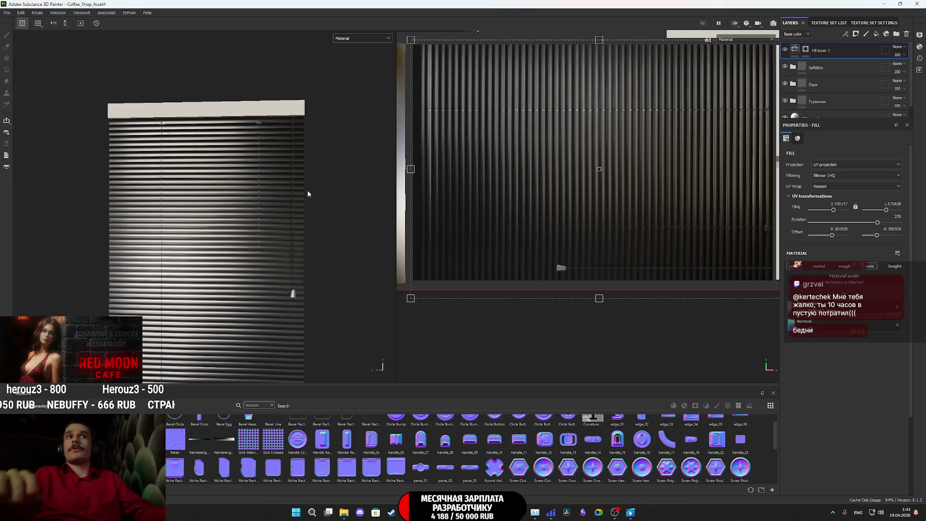
pyautogui.scroll(-3, 264, 226)
pyautogui.moveTo(206, 262)
pyautogui.keyDown('alt'); pyautogui.mouseDown()
pyautogui.moveTo(231, 262)
pyautogui.moveTo(323, 224)
pyautogui.moveTo(338, 238)
pyautogui.moveTo(225, 248)
pyautogui.moveTo(218, 262)
pyautogui.mouseUp(); pyautogui.keyUp('alt')
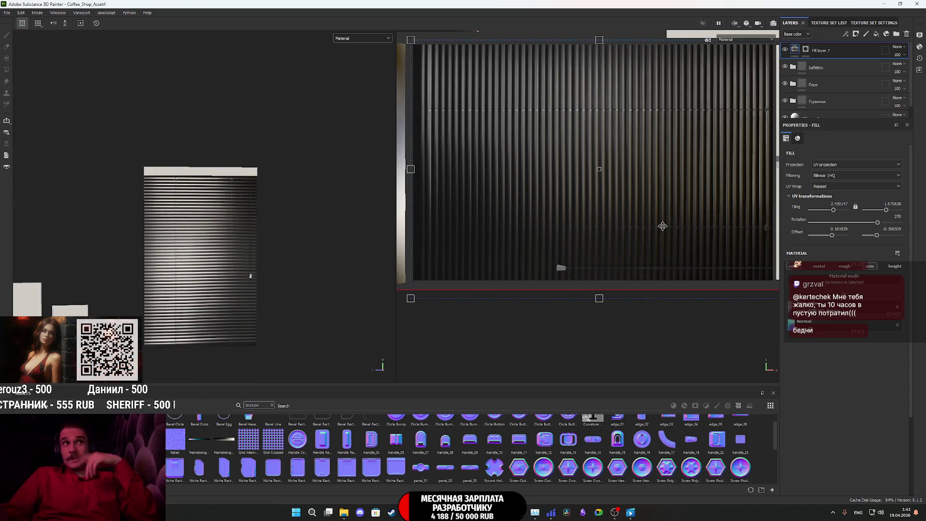
pyautogui.moveTo(726, 97); pyautogui.dragTo(669, 143, button='middle')
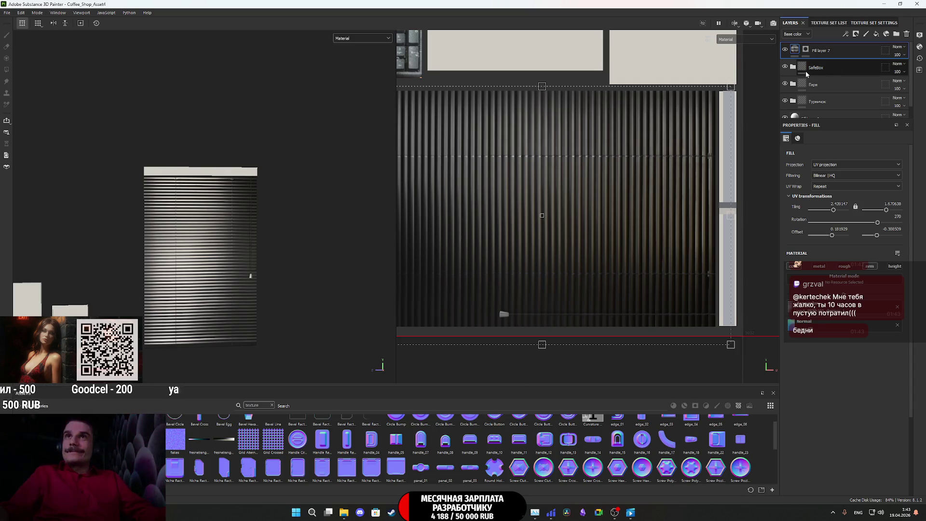
pyautogui.click(793, 100)
pyautogui.scroll(-2, 808, 100)
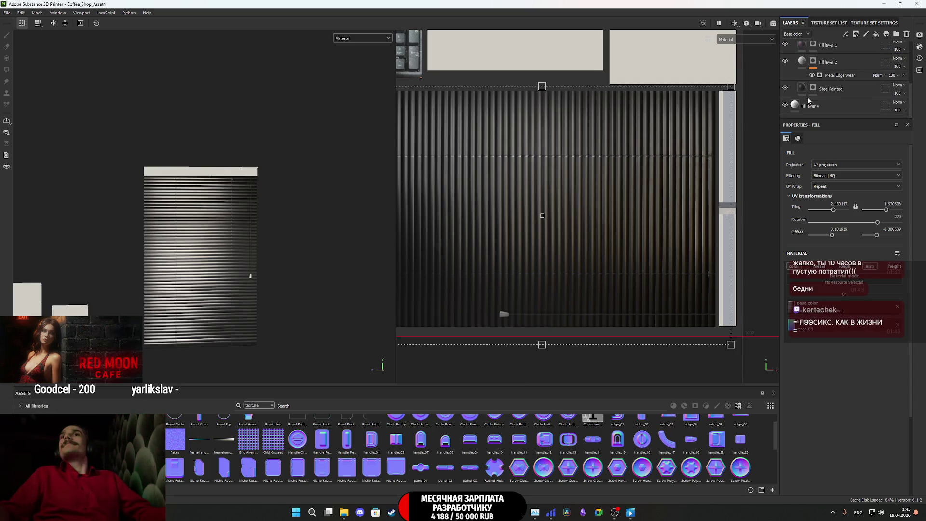
# - Fill the top rail's UV island with the Steel Painted layer
pyautogui.click(813, 87)
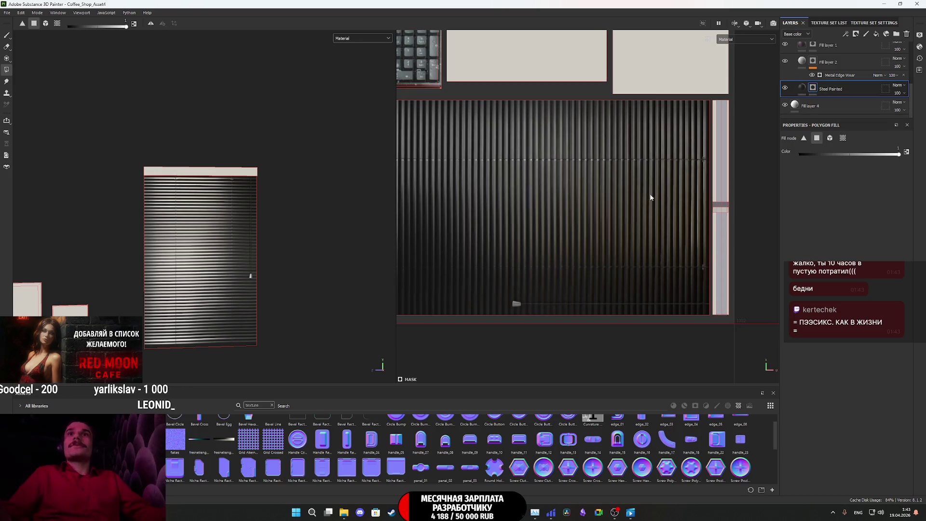
pyautogui.moveTo(649, 198); pyautogui.dragTo(560, 238, button='middle')
pyautogui.scroll(2, 595, 255)
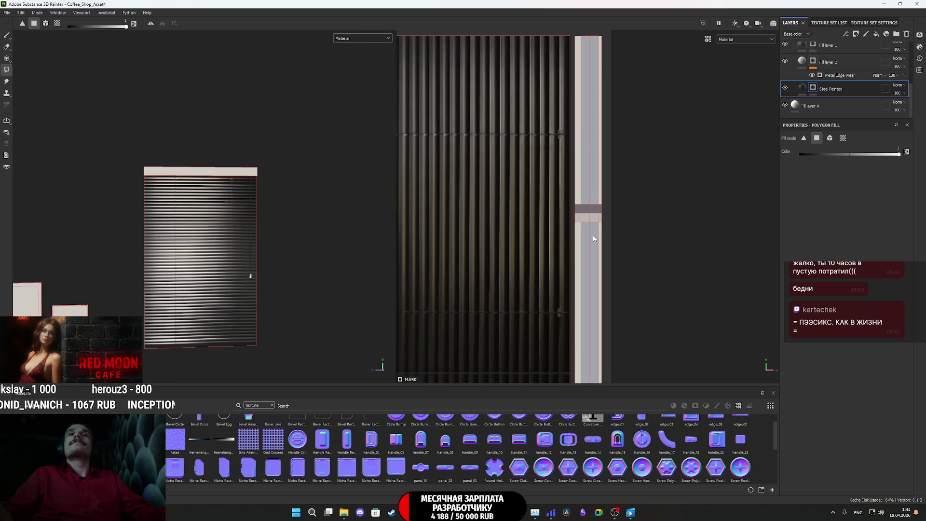
pyautogui.click(595, 258)
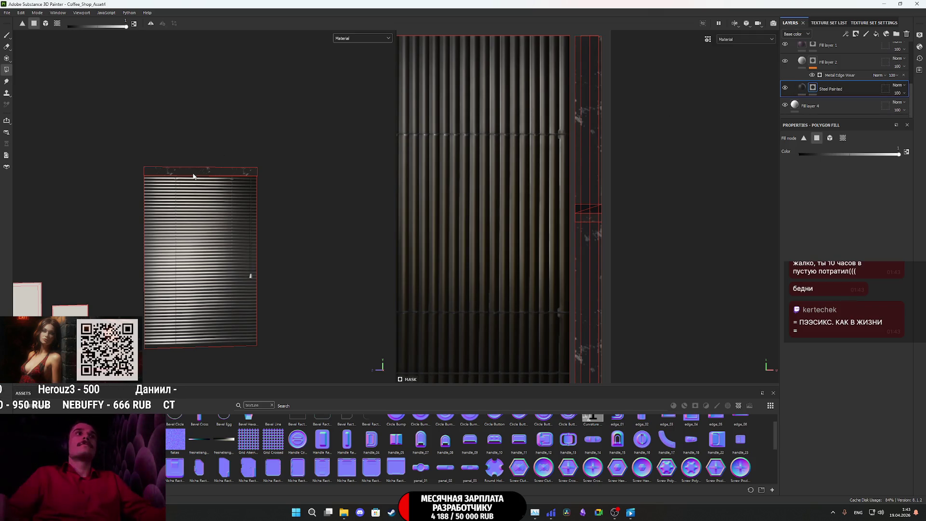
pyautogui.scroll(3, 193, 176)
pyautogui.moveTo(193, 176)
pyautogui.keyDown('alt'); pyautogui.mouseDown()
pyautogui.moveTo(269, 231)
pyautogui.moveTo(257, 217)
pyautogui.mouseUp(); pyautogui.keyUp('alt')
pyautogui.scroll(3, 791, 82)
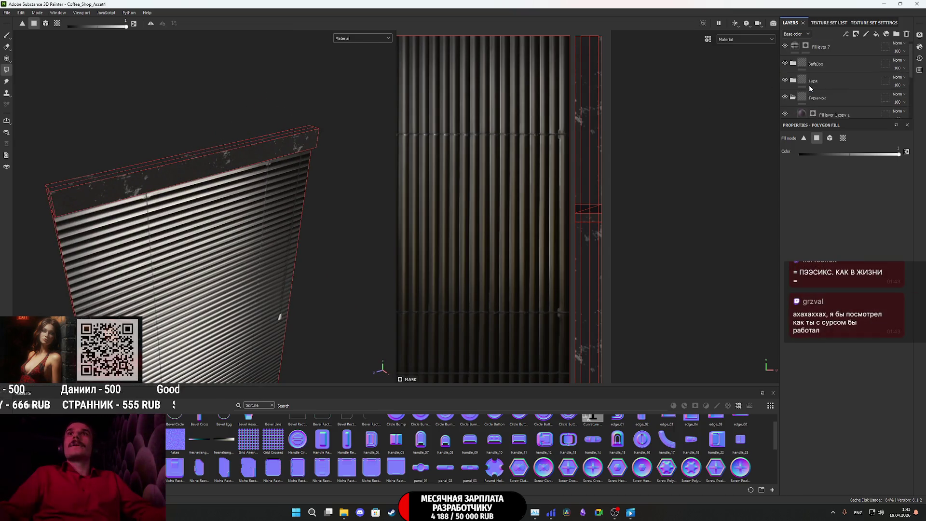
# - Collapse Турничок, recentre on the blinds and reselect Fill layer 7
pyautogui.click(796, 83)
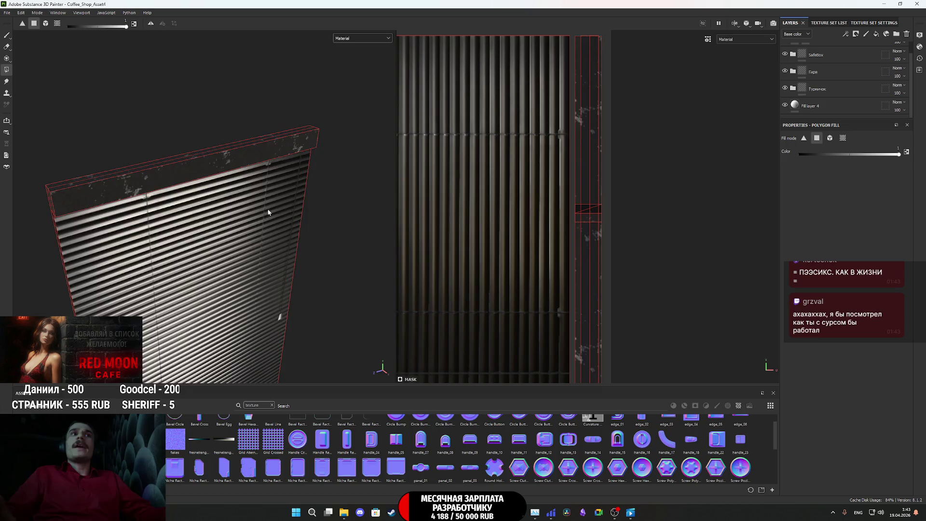
pyautogui.press('f')
pyautogui.click(876, 34)
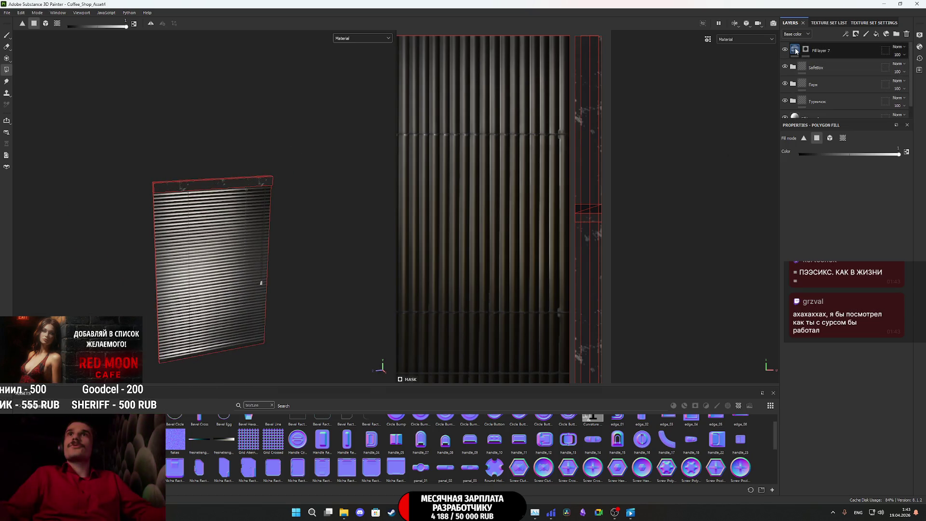
# - Name the blinds' top fill layer Жалюзи
pyautogui.moveTo(250, 242)
pyautogui.keyDown('alt'); pyautogui.mouseDown()
pyautogui.moveTo(170, 207)
pyautogui.moveTo(247, 228)
pyautogui.mouseUp(); pyautogui.keyUp('alt')
pyautogui.scroll(5, 216, 192)
pyautogui.moveTo(216, 192)
pyautogui.keyDown('alt'); pyautogui.mouseDown()
pyautogui.moveTo(343, 220)
pyautogui.moveTo(455, 186)
pyautogui.moveTo(378, 222)
pyautogui.moveTo(199, 226)
pyautogui.moveTo(230, 254)
pyautogui.moveTo(285, 224)
pyautogui.moveTo(196, 171)
pyautogui.moveTo(164, 184)
pyautogui.moveTo(277, 265)
pyautogui.moveTo(277, 248)
pyautogui.moveTo(352, 231)
pyautogui.mouseUp(); pyautogui.keyUp('alt')
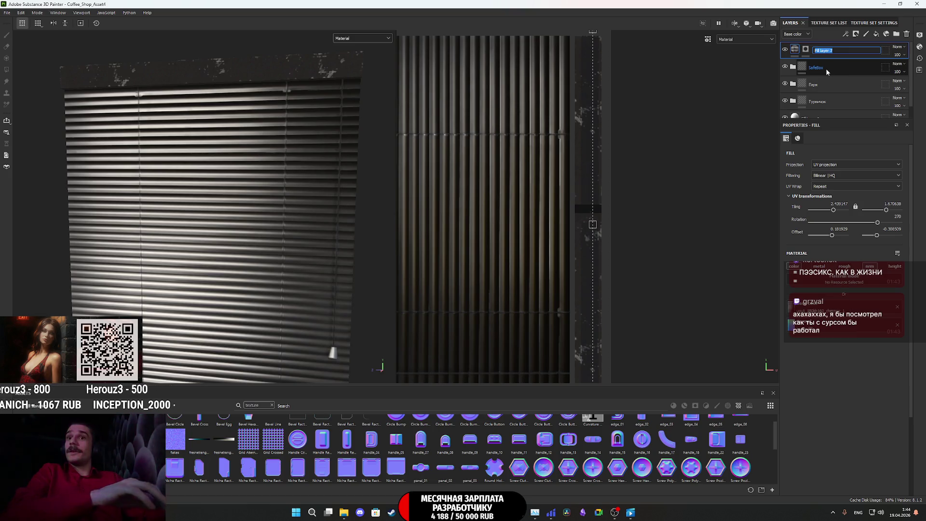
pyautogui.write('Жалюзи')
pyautogui.press('Return')
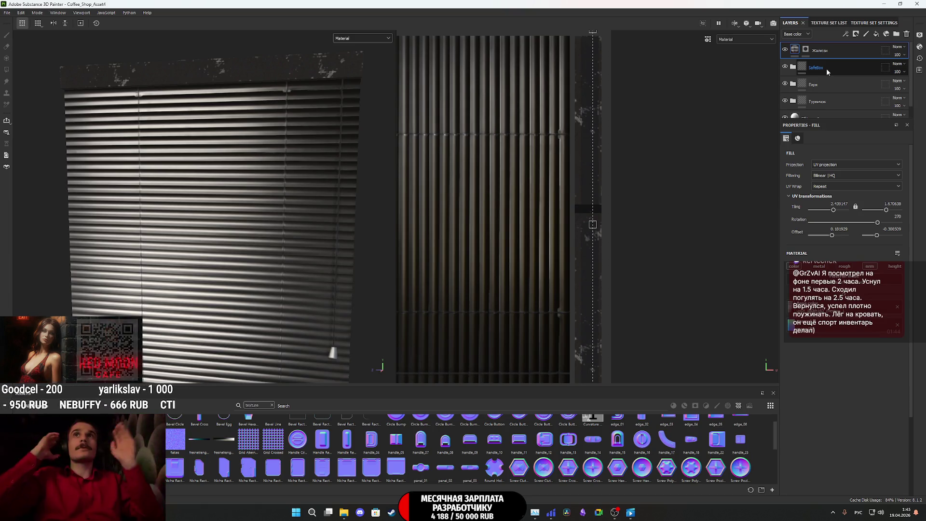
# - Zoom out and orbit around the panels, keyboard and dumbbell props
pyautogui.moveTo(323, 189)
pyautogui.keyDown('alt'); pyautogui.mouseDown(button='right')
pyautogui.moveTo(244, 227)
pyautogui.moveTo(220, 256)
pyautogui.mouseUp(button='right'); pyautogui.keyUp('alt')
pyautogui.moveTo(220, 256)
pyautogui.keyDown('alt'); pyautogui.mouseDown()
pyautogui.moveTo(117, 276)
pyautogui.moveTo(252, 269)
pyautogui.moveTo(246, 262)
pyautogui.mouseUp(); pyautogui.keyUp('alt')
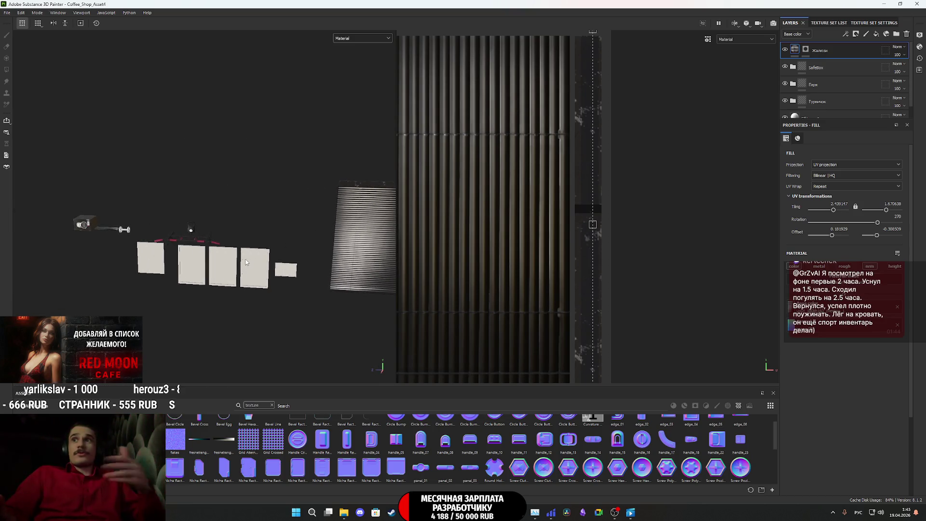
pyautogui.moveTo(224, 264)
pyautogui.keyDown('alt'); pyautogui.mouseDown(button='right')
pyautogui.moveTo(199, 256)
pyautogui.moveTo(186, 233)
pyautogui.mouseUp(button='right'); pyautogui.keyUp('alt')
pyautogui.moveTo(185, 233)
pyautogui.keyDown('alt'); pyautogui.mouseDown()
pyautogui.moveTo(347, 335)
pyautogui.moveTo(246, 257)
pyautogui.mouseUp(); pyautogui.keyUp('alt')
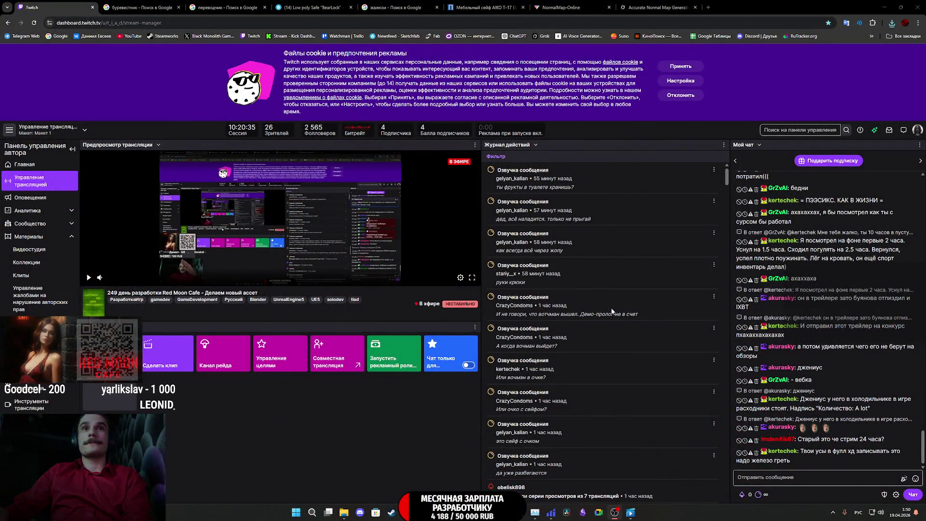
# - Send Grok the green glass photo with 'Сделай из этого фото бесшовную текстуру' and enlarge the result
pyautogui.click(662, 6)
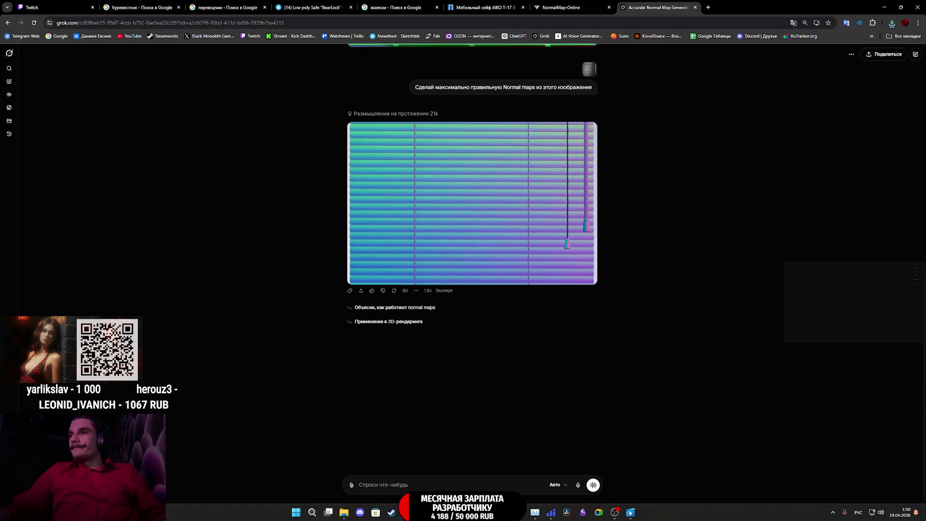
pyautogui.moveTo(472, 423); pyautogui.dragTo(459, 270)
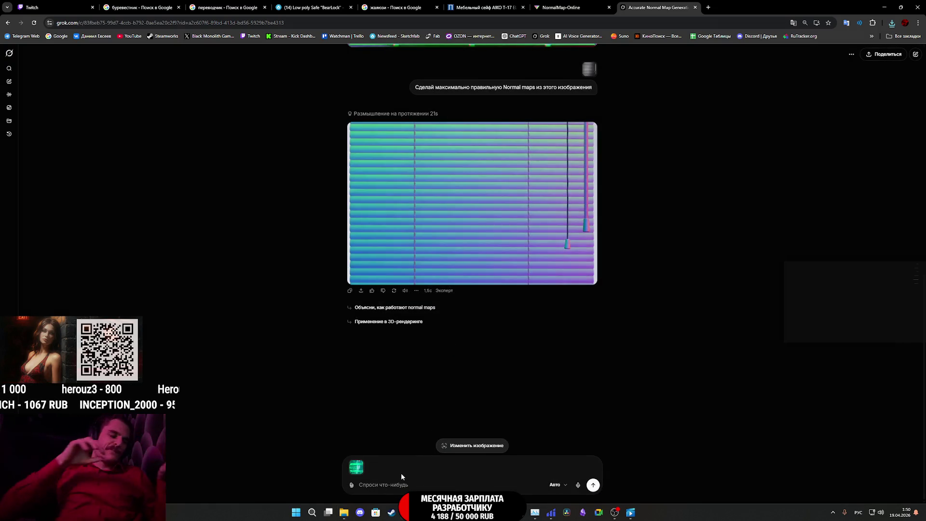
pyautogui.write('Сде')
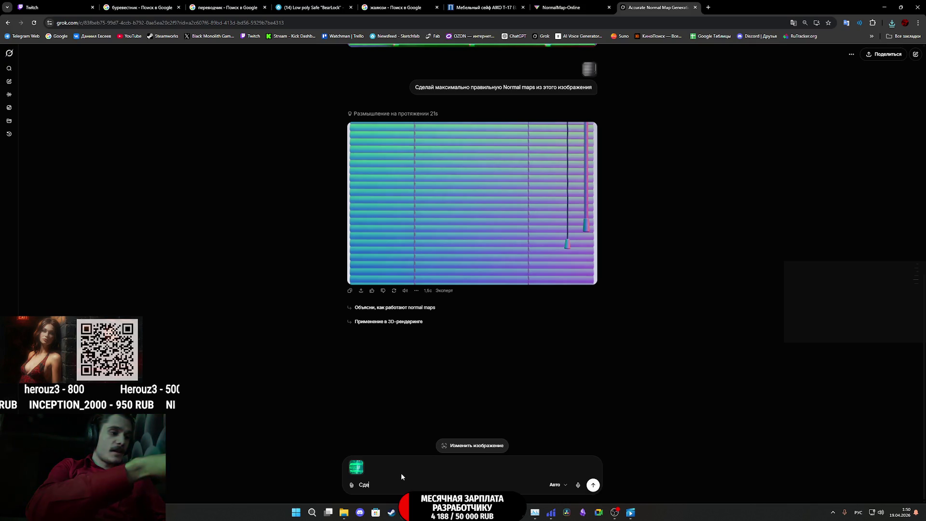
pyautogui.write('лай')
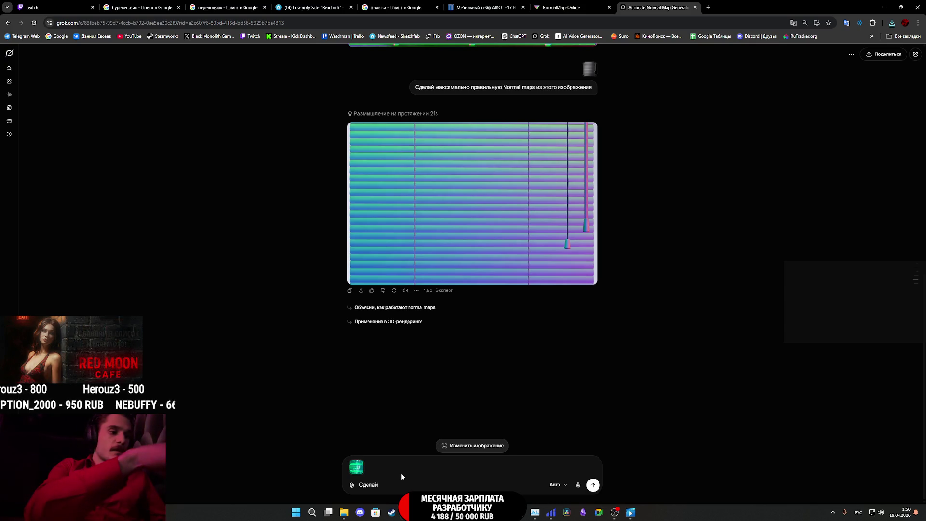
pyautogui.write(' из з')
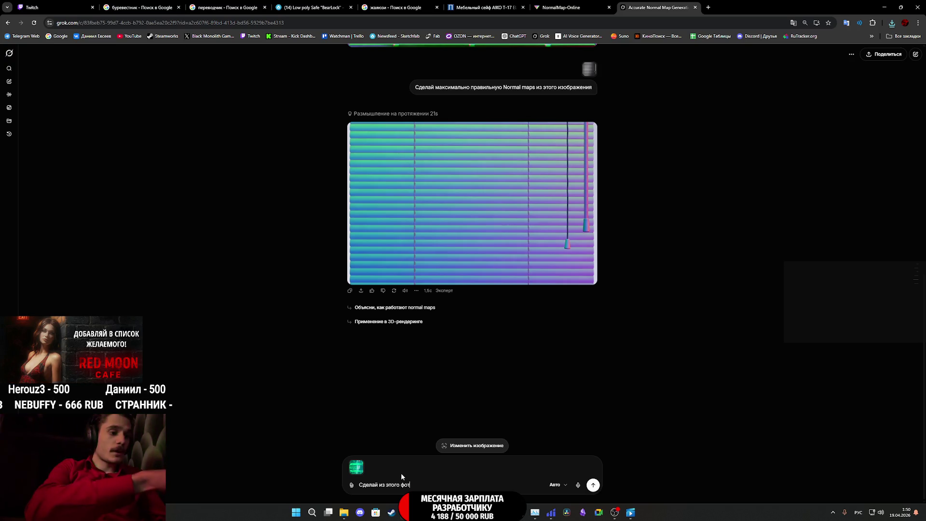
pyautogui.write(' бесшовную текстуру')
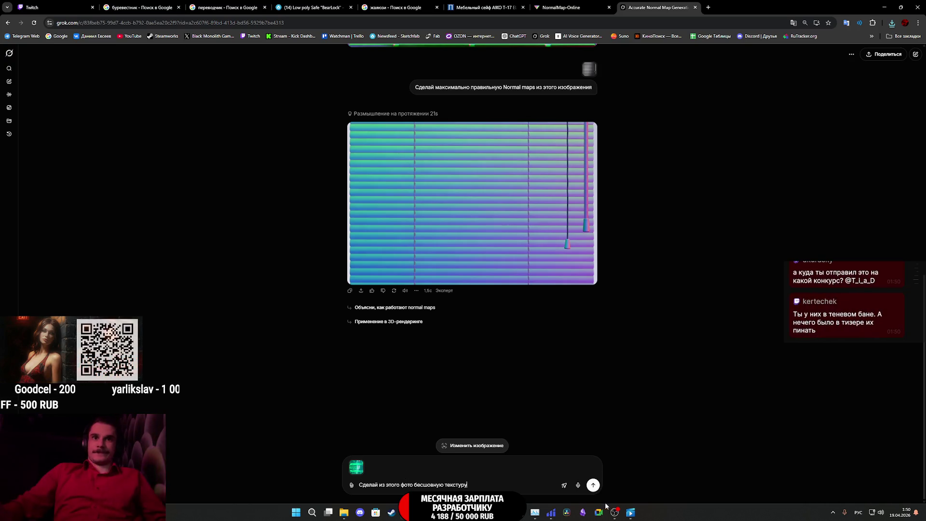
pyautogui.click(594, 486)
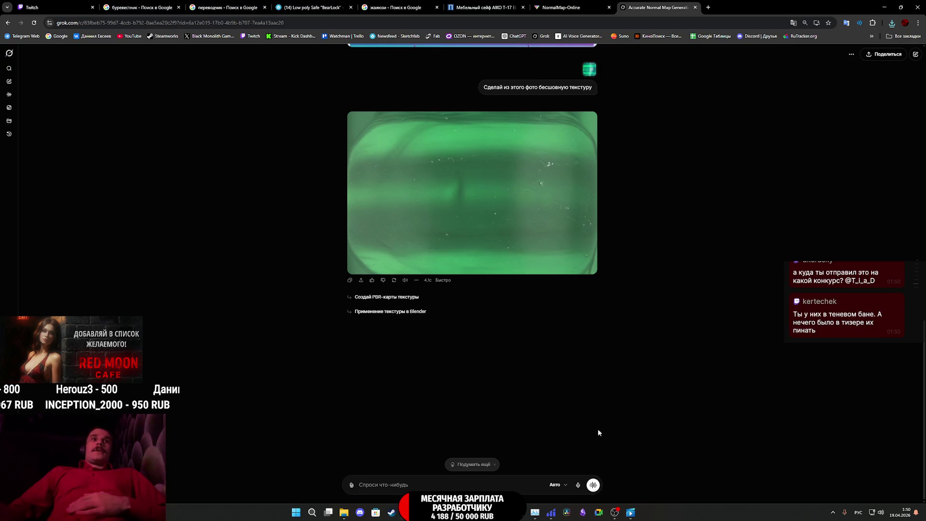
pyautogui.click(499, 192)
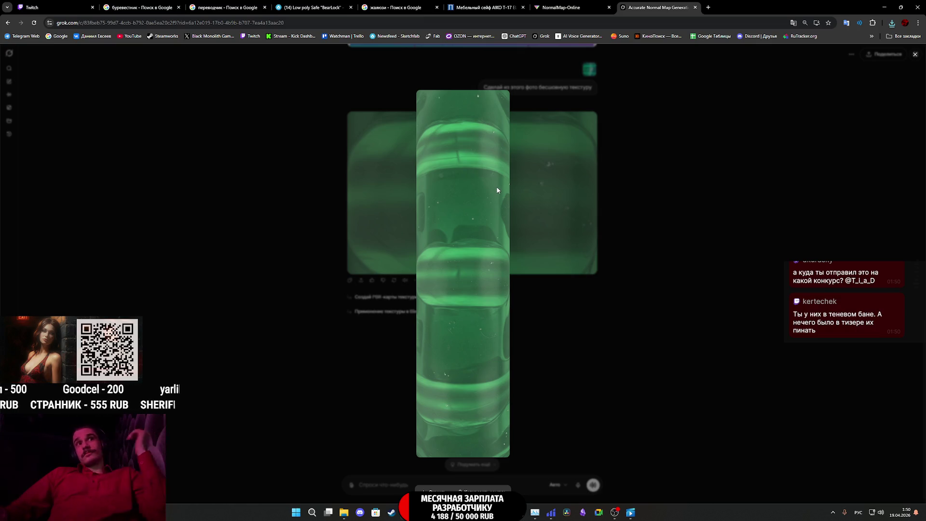
# - Save the generated green glass texture to Downloads as image (3).jpg
pyautogui.rightClick(481, 244)
pyautogui.click(531, 264)
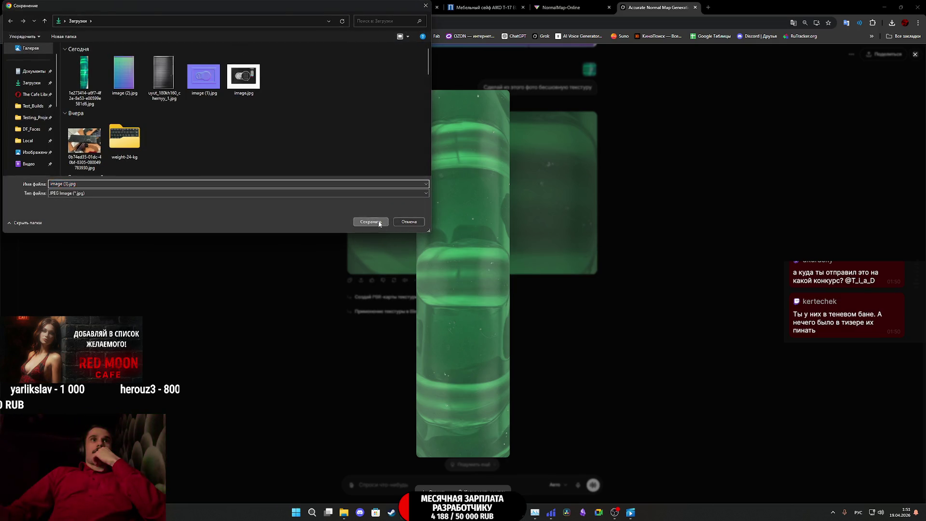
pyautogui.click(382, 222)
pyautogui.click(910, 38)
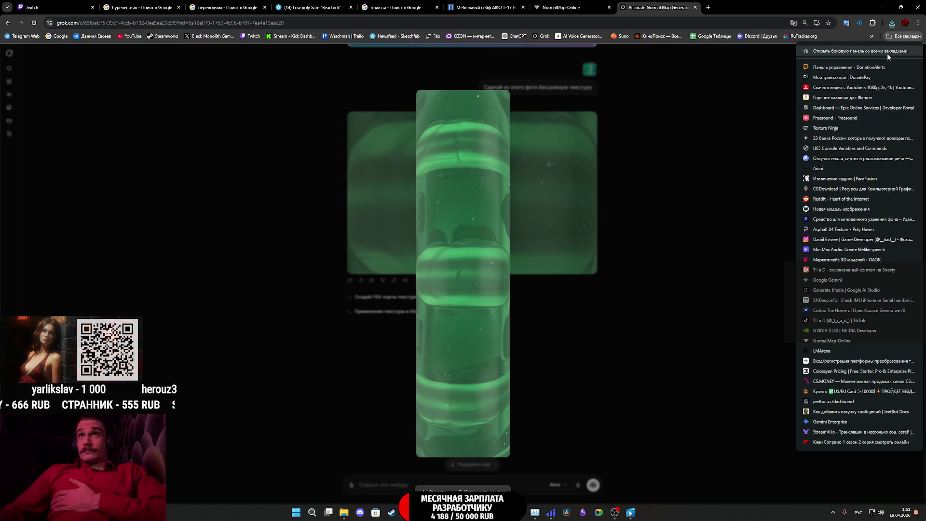
# - Open the seamless texture maker and seamless texture checker bookmarks in new tabs
pyautogui.click(873, 38)
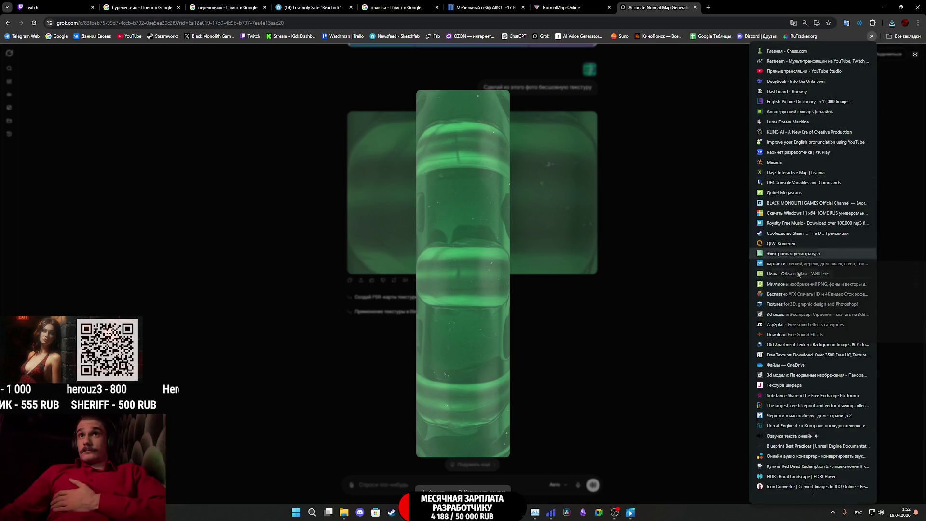
pyautogui.moveTo(813, 496)
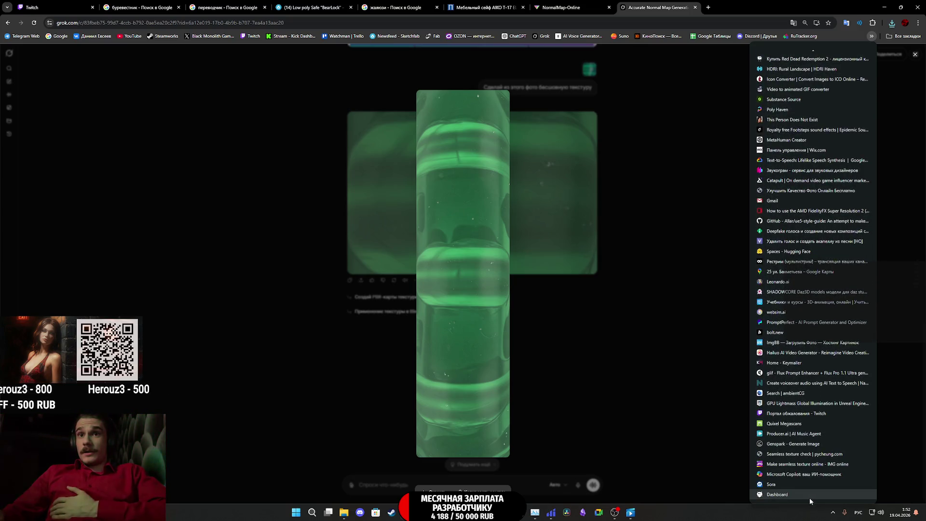
pyautogui.middleClick(803, 464)
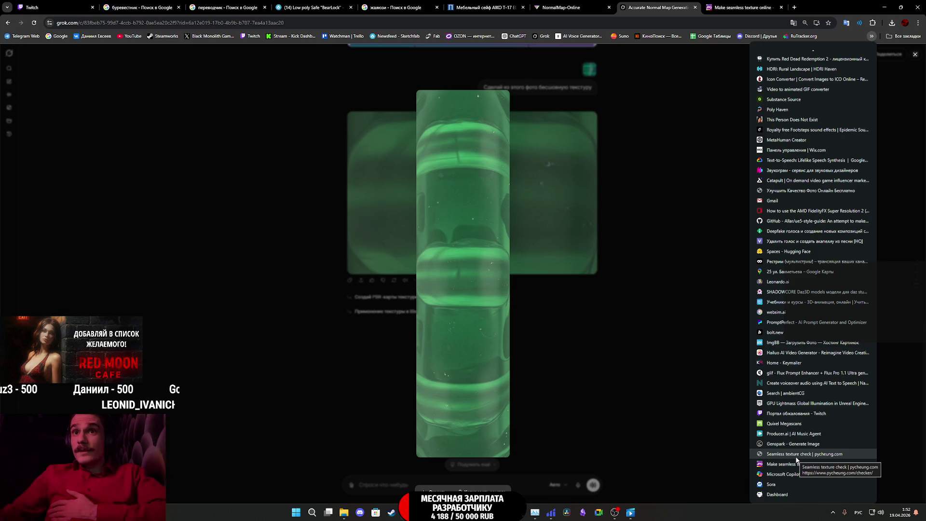
pyautogui.middleClick(797, 454)
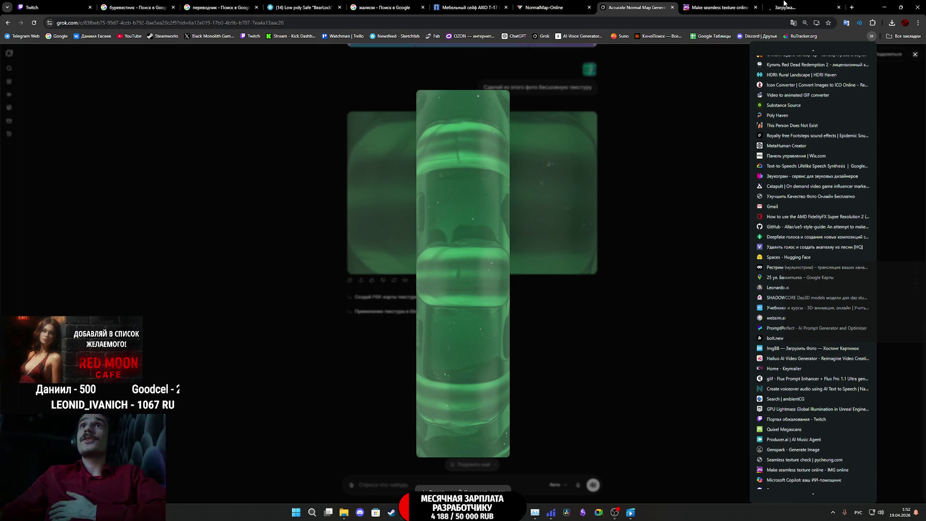
pyautogui.click(784, 5)
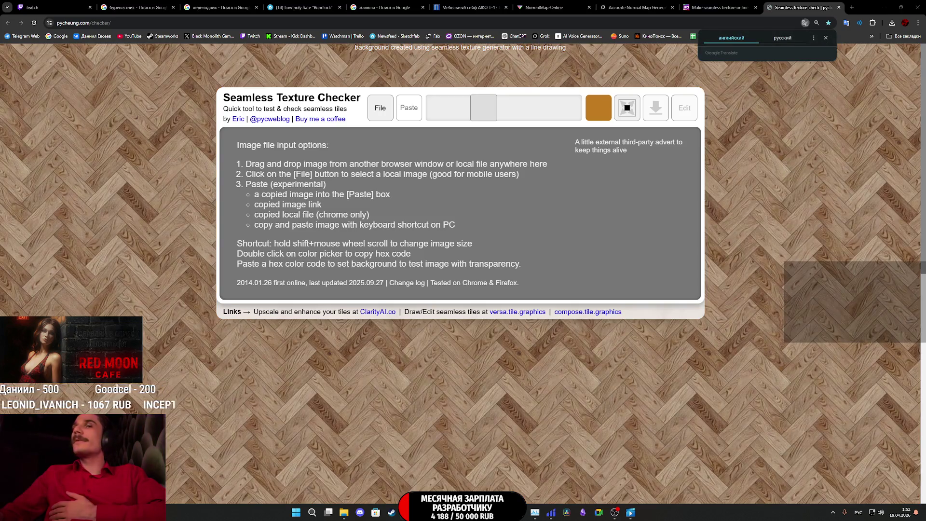
# - Tile image (3).jpg in the checker to inspect seams, then load it into IMGonline's texture maker
pyautogui.moveTo(877, 122)
pyautogui.mouseDown()
pyautogui.moveTo(575, 211)
pyautogui.moveTo(512, 379)
pyautogui.mouseUp()
pyautogui.scroll(-7, 542, 317)
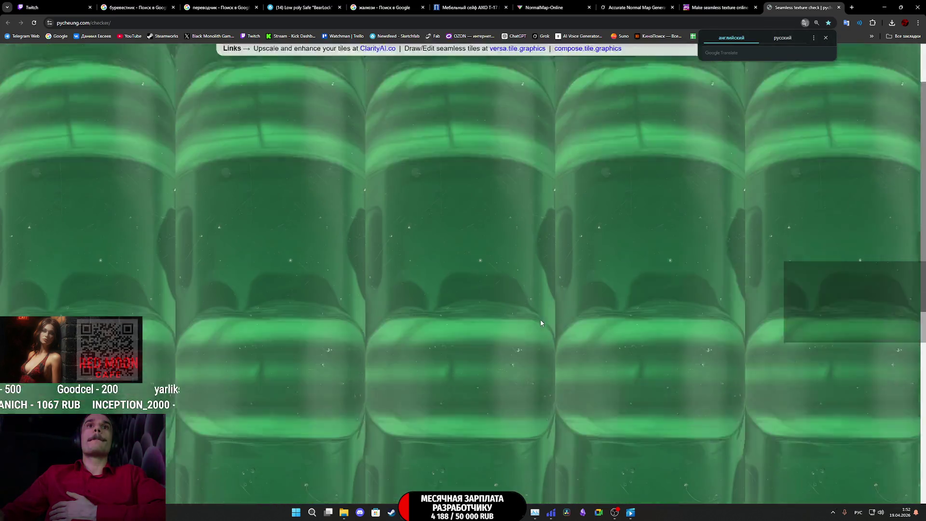
pyautogui.scroll(5, 463, 325)
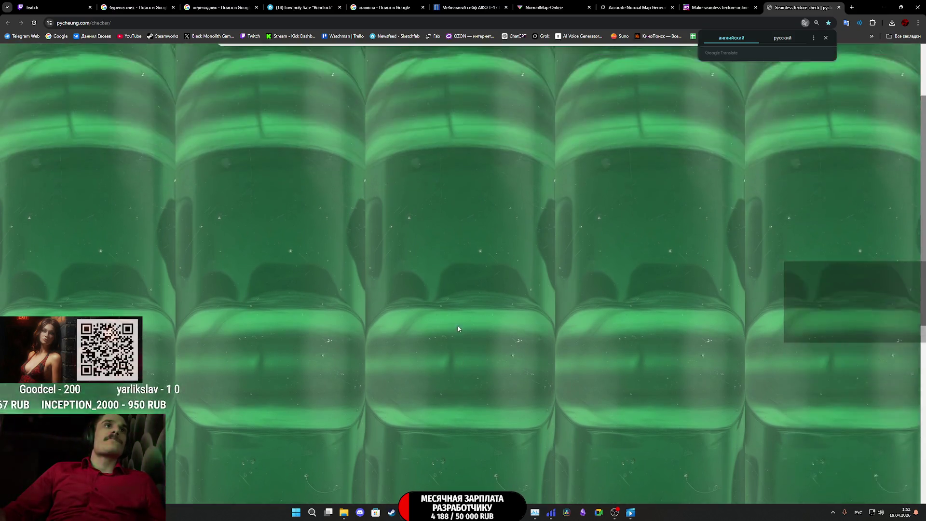
pyautogui.scroll(-2, 458, 327)
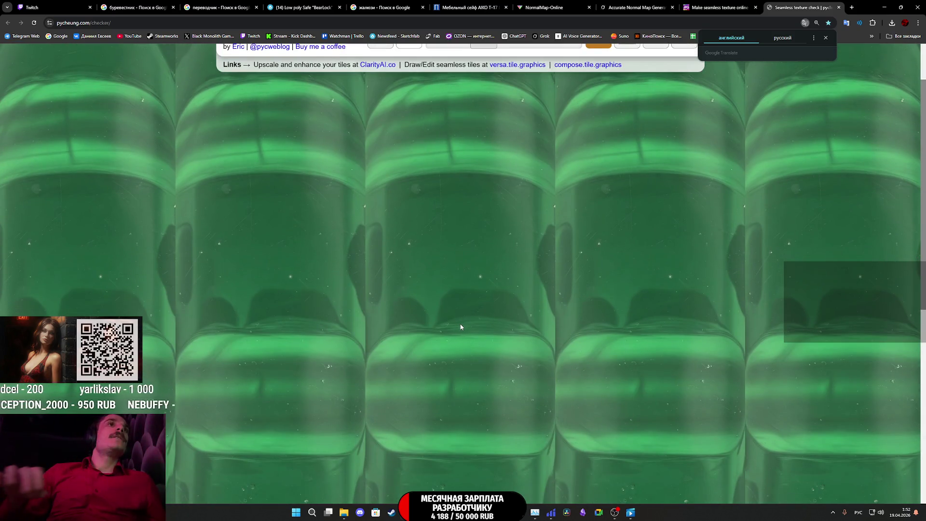
pyautogui.scroll(-5, 469, 318)
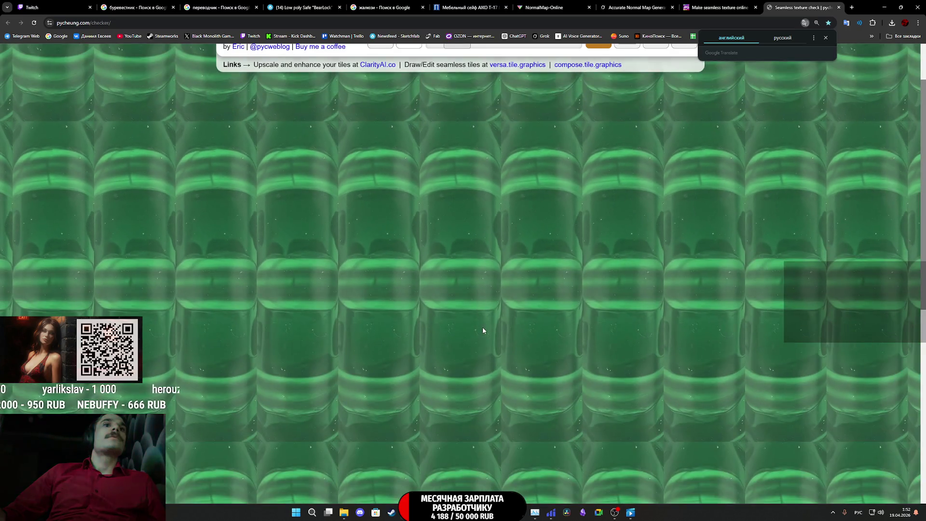
pyautogui.scroll(5, 475, 374)
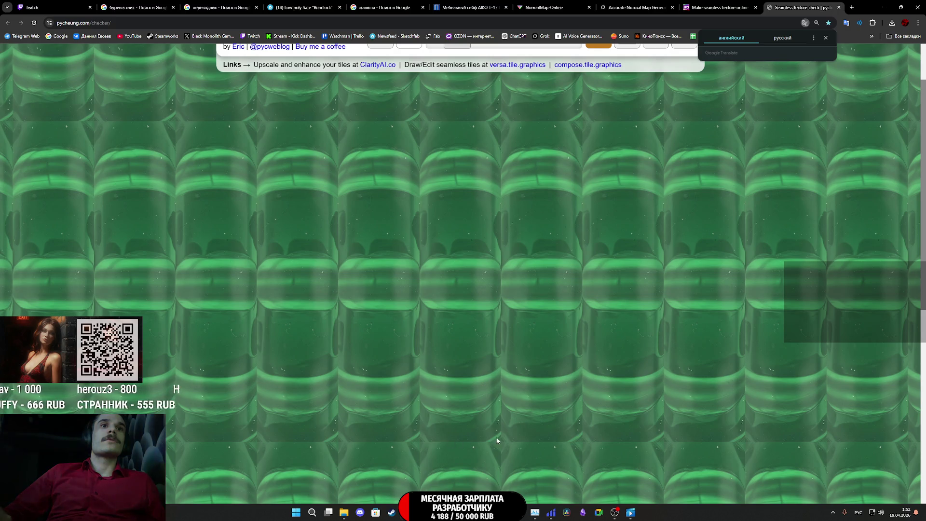
pyautogui.click(721, 6)
pyautogui.moveTo(720, 6)
pyautogui.mouseDown()
pyautogui.moveTo(710, 193)
pyautogui.moveTo(669, 390)
pyautogui.moveTo(405, 388)
pyautogui.moveTo(359, 421)
pyautogui.mouseUp()
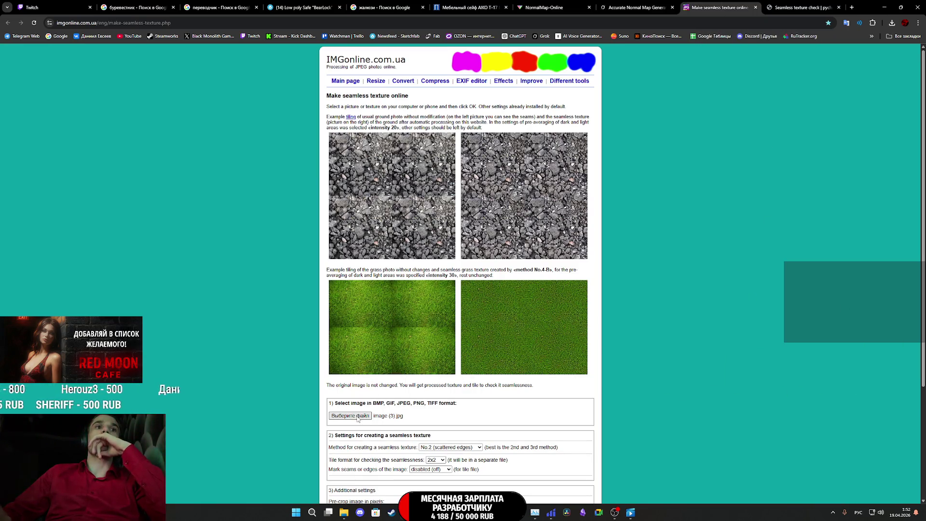
# - Process image (3).jpg in IMGonline and open the resulting 512×2016 seamless texture
pyautogui.scroll(-2, 410, 389)
pyautogui.scroll(-1, 409, 389)
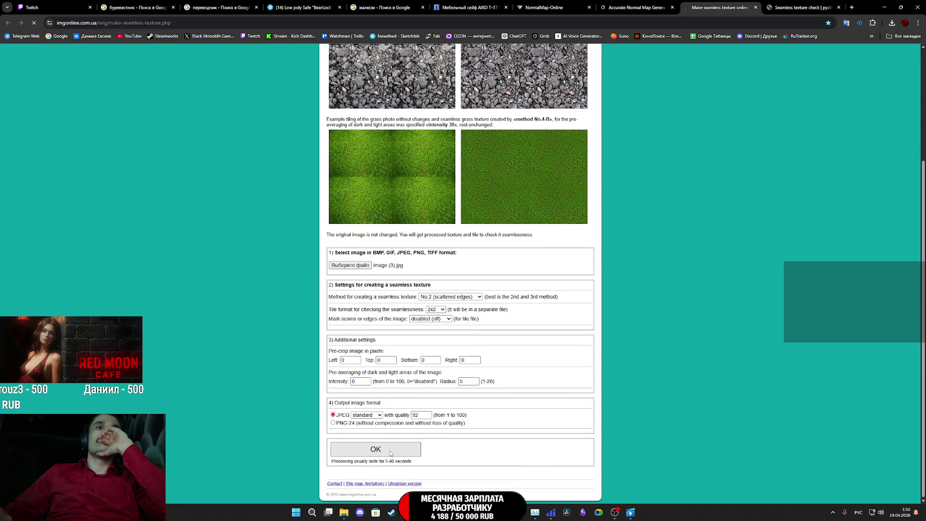
pyautogui.click(358, 146)
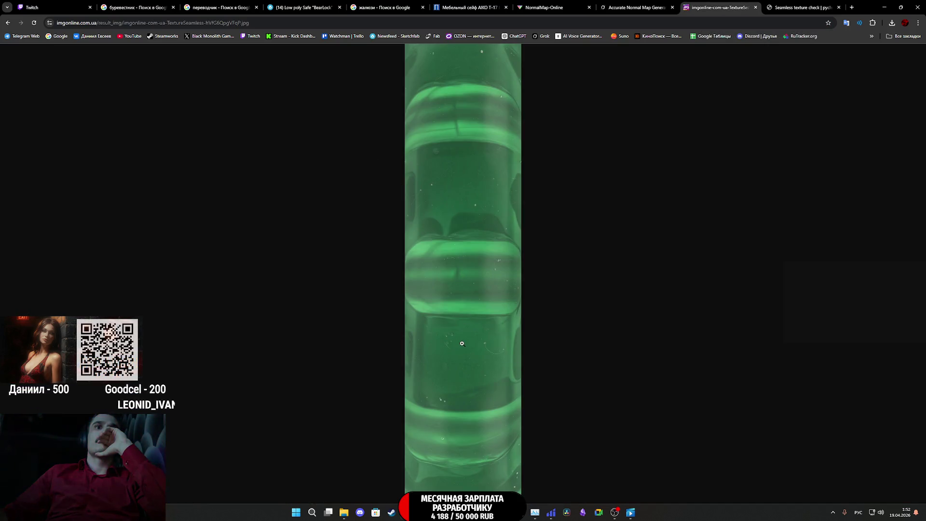